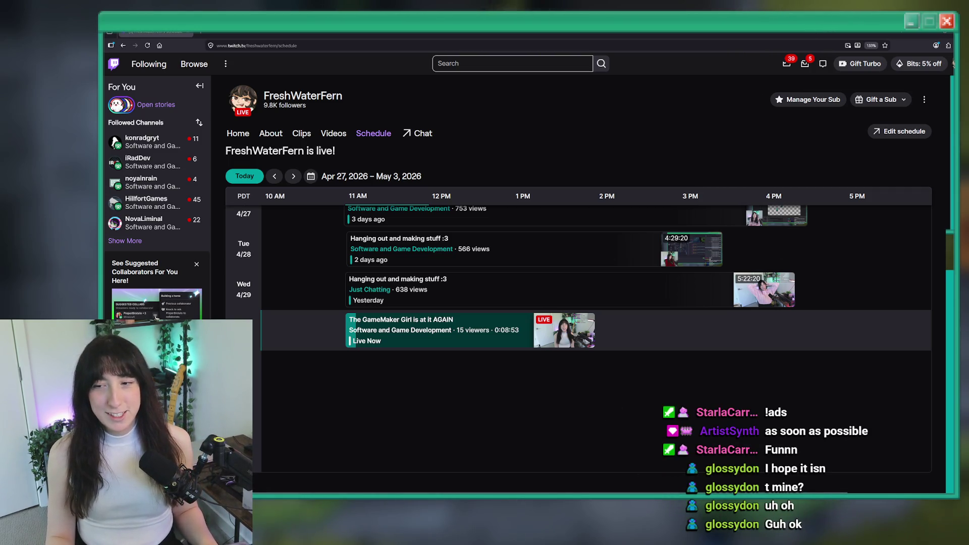
Step: Switch to the Disinherited Steam store page and expand its trailer to full screen
key("alt+Tab")
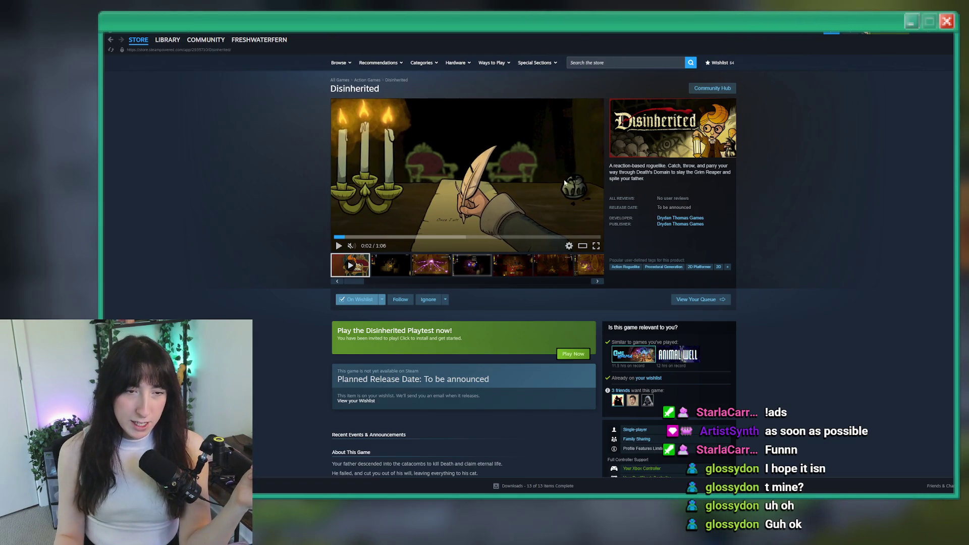
left_click(596, 247)
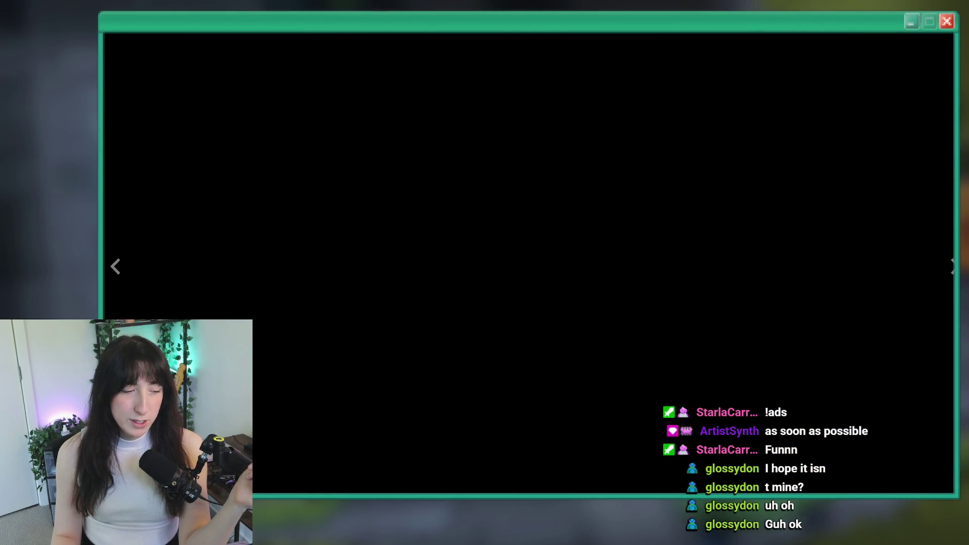
Step: Play the Disinherited trailer to its Wishlist Now end card, then enlarge the lightning screenshot
key("space")
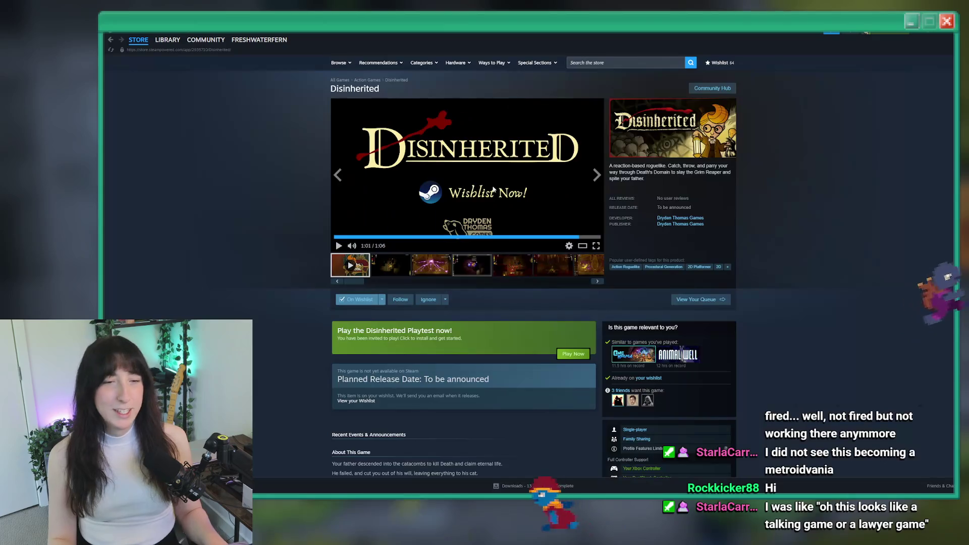
left_click(421, 259)
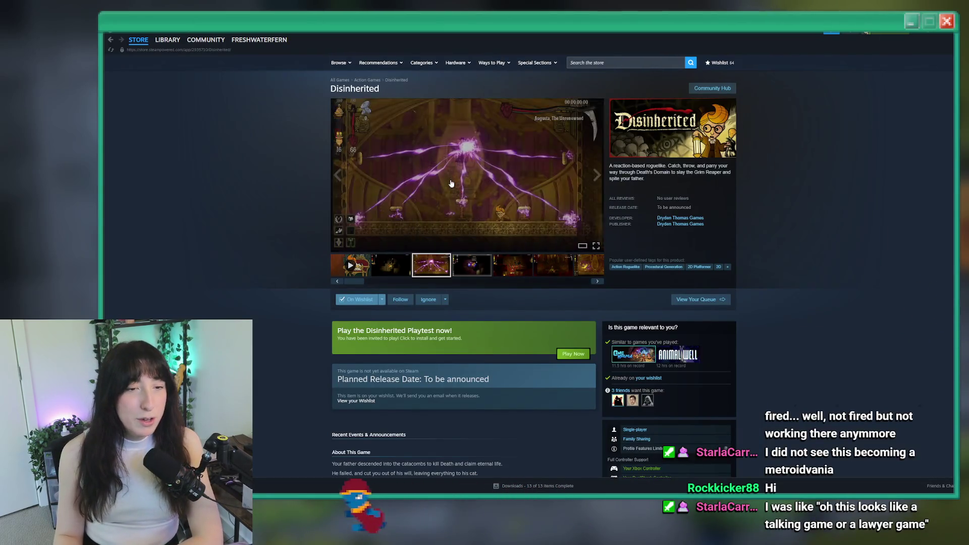
Step: Browse through all 8 Disinherited screenshots in the enlarged viewer, then close it
left_click(484, 202)
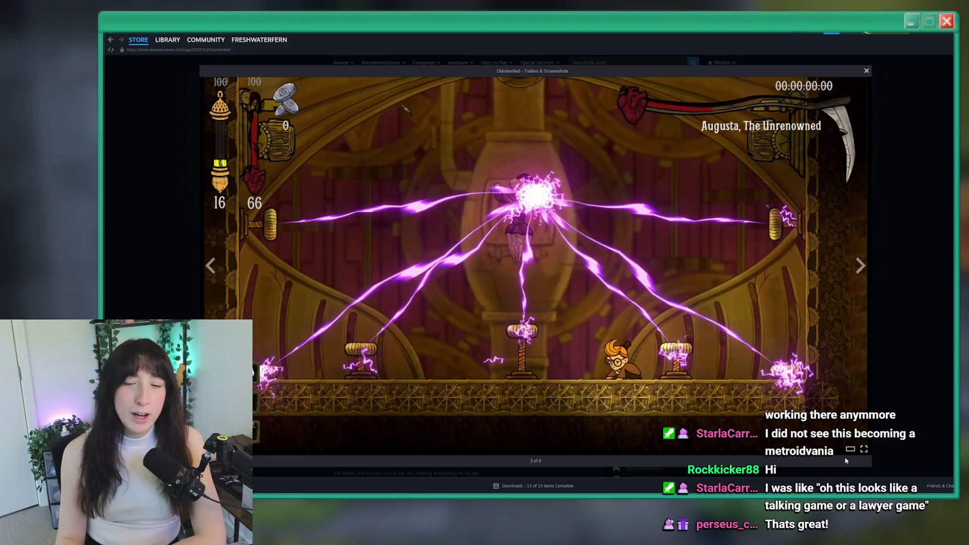
left_click(860, 266)
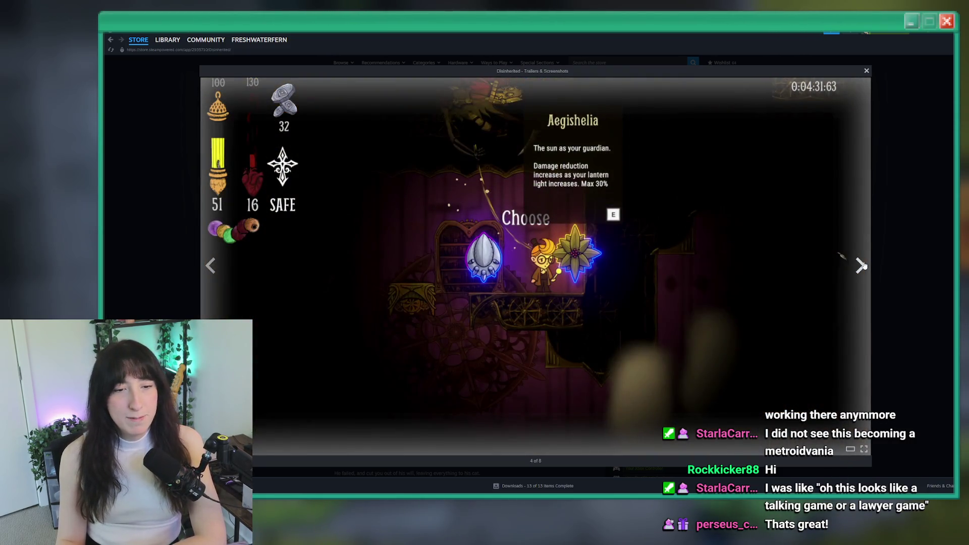
left_click(860, 266)
left_click(860, 266)
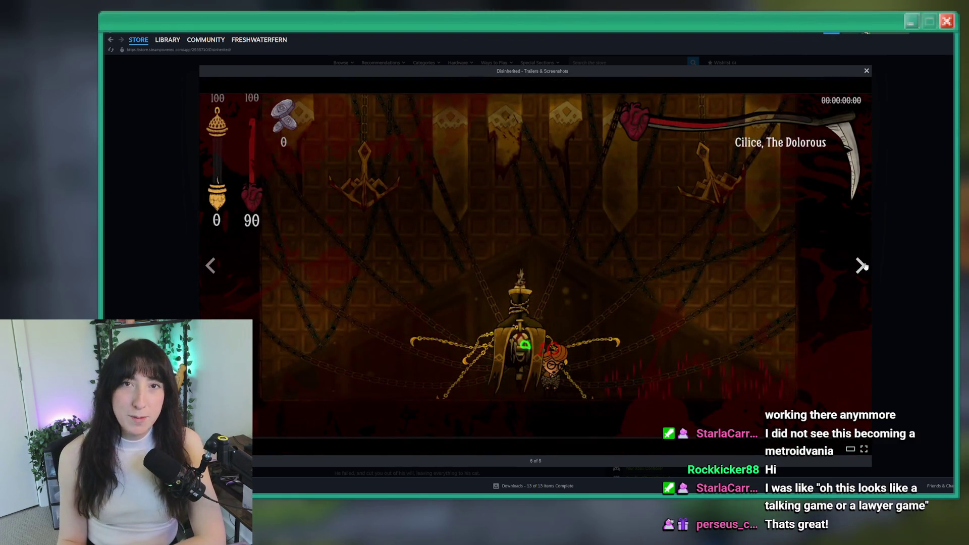
left_click(860, 265)
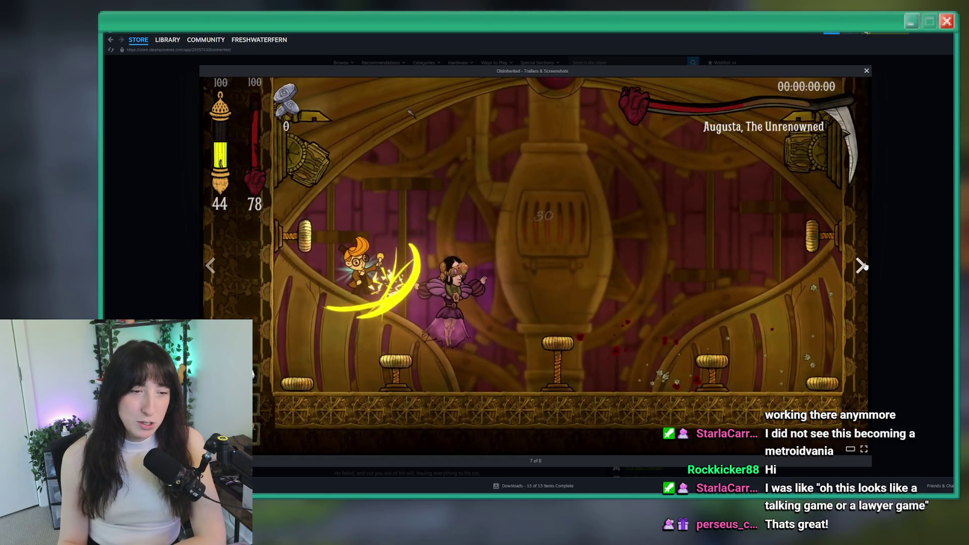
left_click(861, 265)
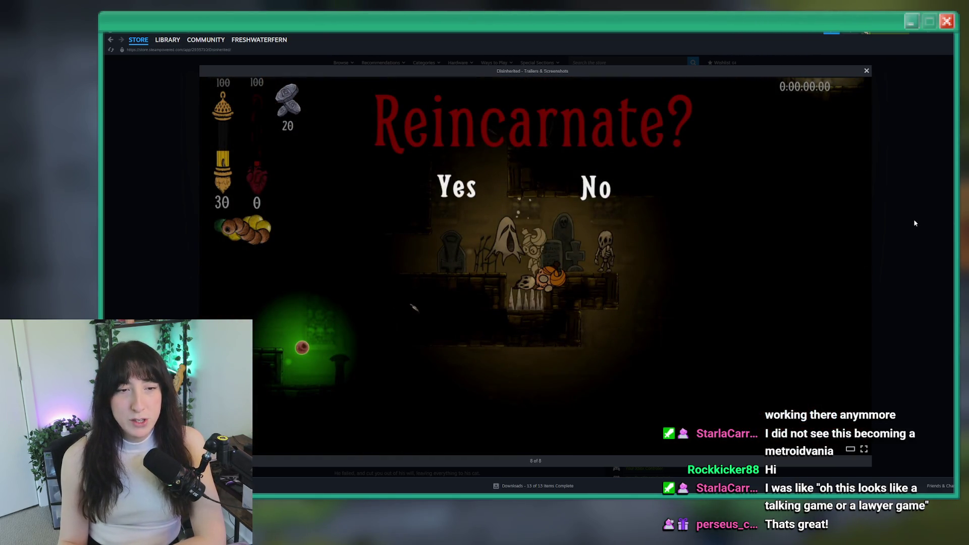
left_click(916, 223)
Step: Scroll the store page briefly, then return to the Twitch schedule page
scroll(443, 197, "down", 3)
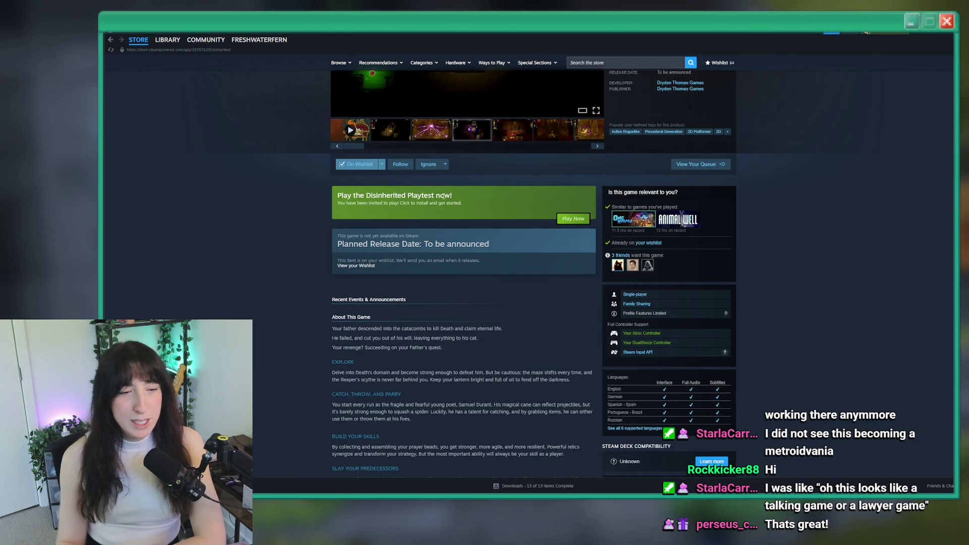
scroll(443, 197, "down", 4)
scroll(429, 194, "up", 7)
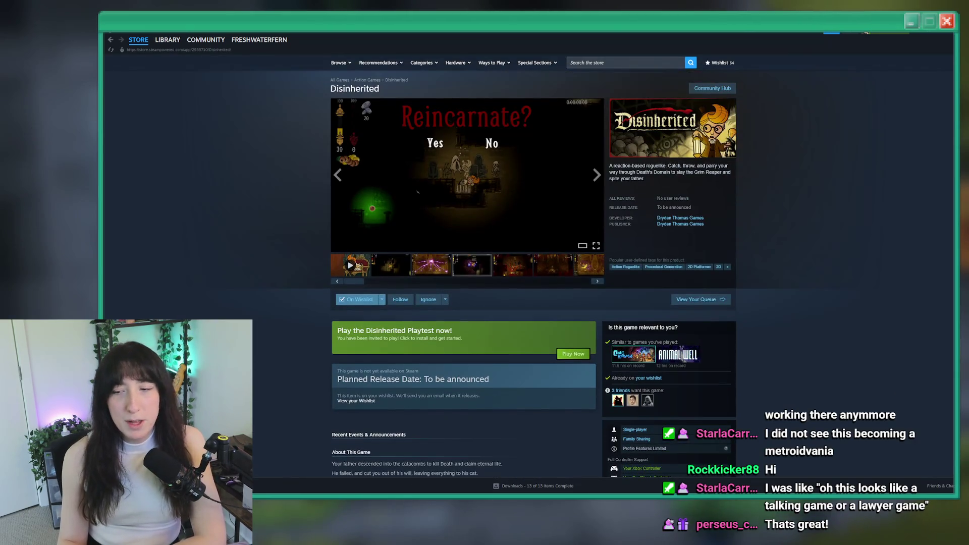
mouse_move(395, 227)
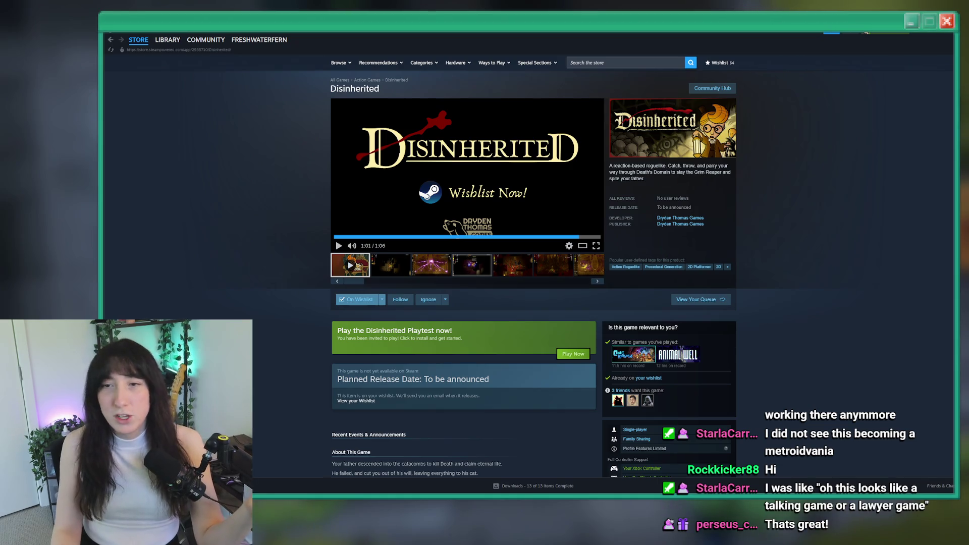
key("alt+Tab")
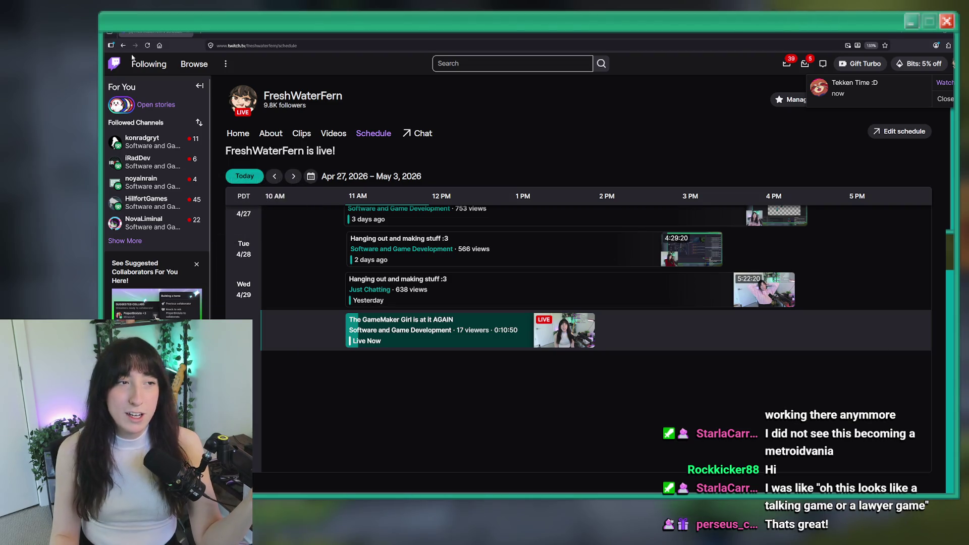
Step: Switch from the Twitch schedule to the GameMaker project's ToDo.txt list
key("alt+Tab")
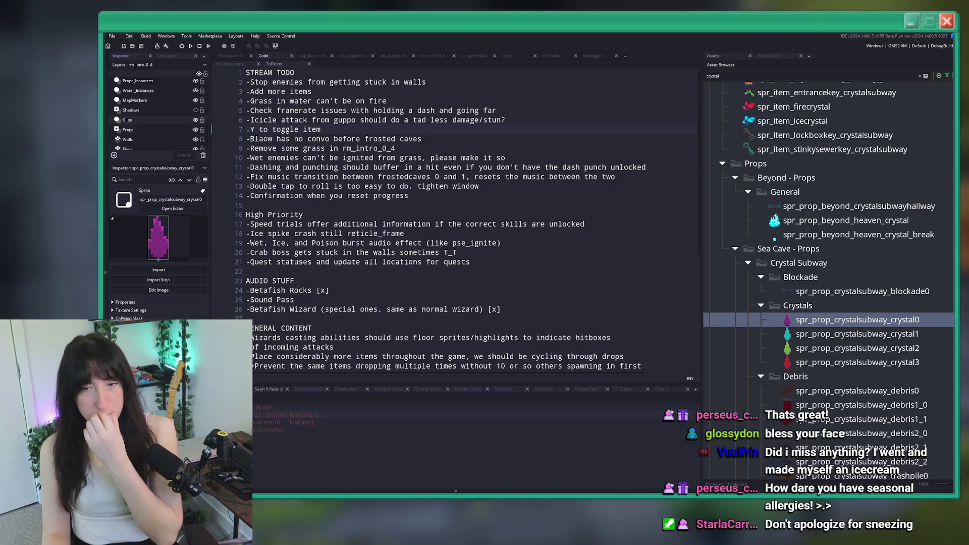
Step: Place the cursor at the end of line 14 in ToDo.txt and build and run Bring Me Hope
left_click(495, 203)
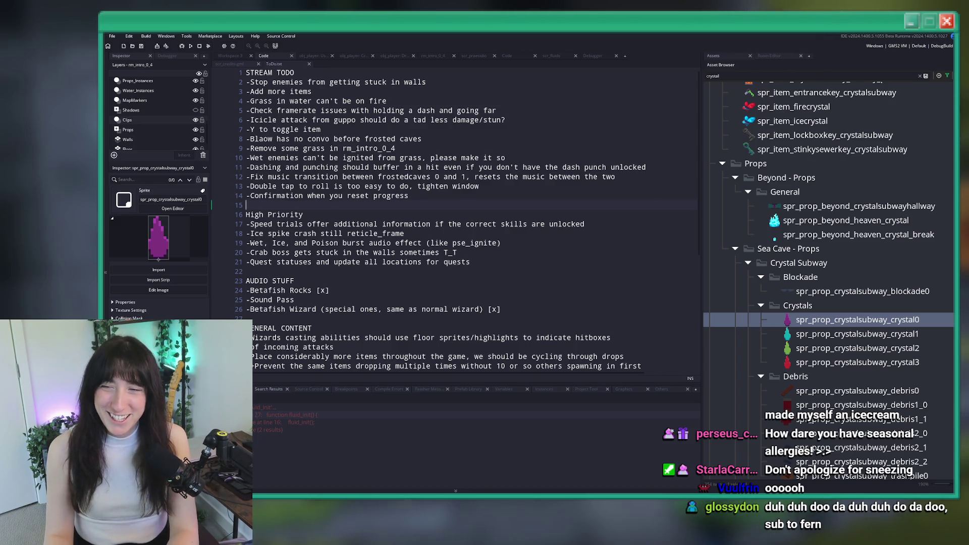
left_click(424, 199)
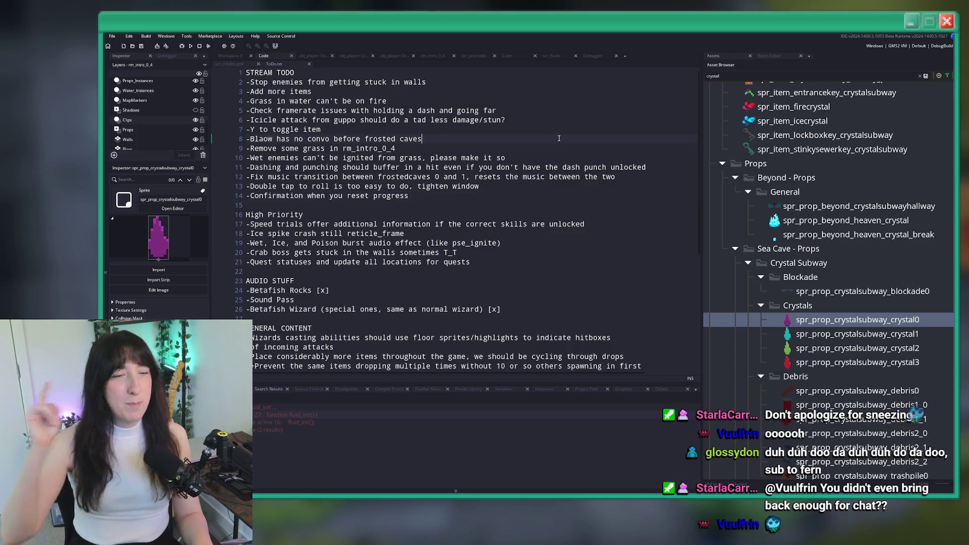
key("F5")
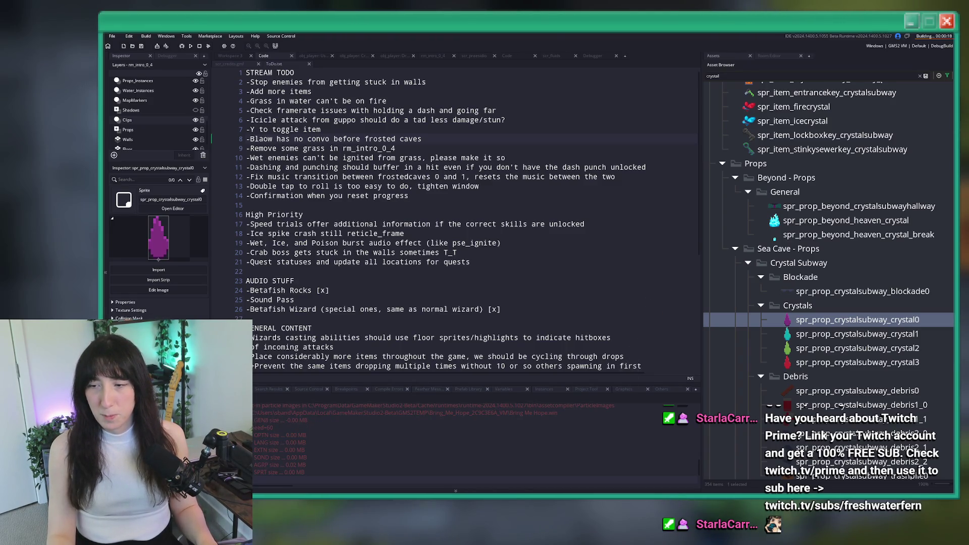
Step: Like and repost the Bluesky play-as post, then follow its itch.io devlog link
key("alt+Tab")
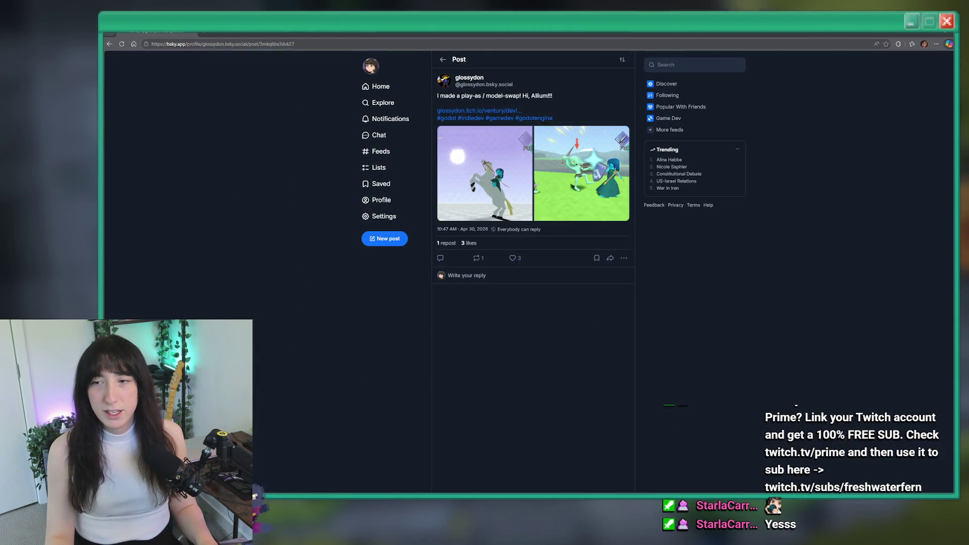
left_click(511, 258)
left_click(477, 258)
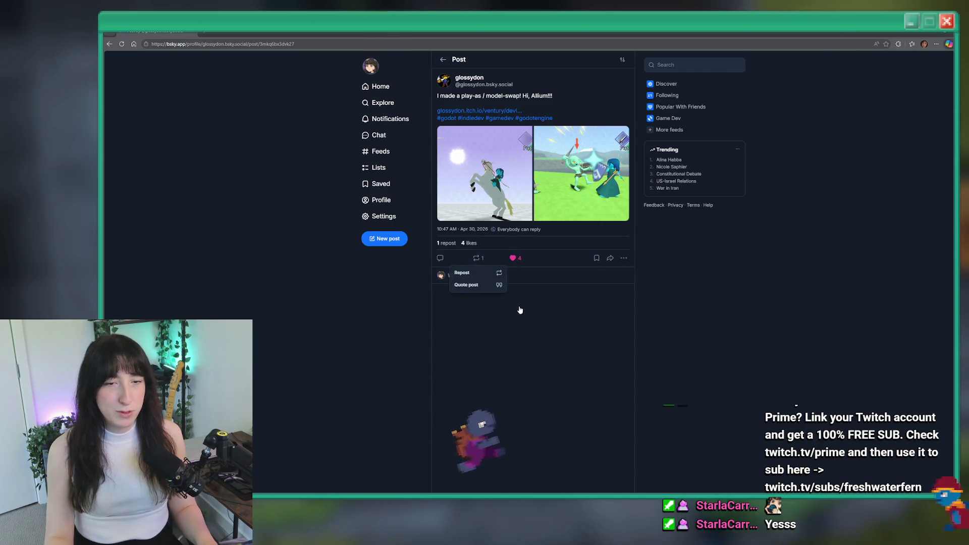
left_click(486, 273)
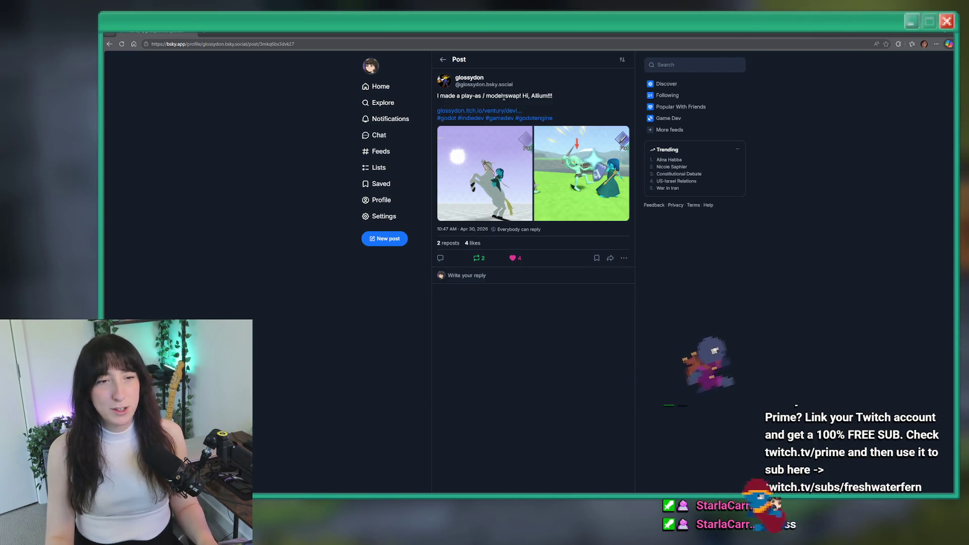
left_click(479, 111)
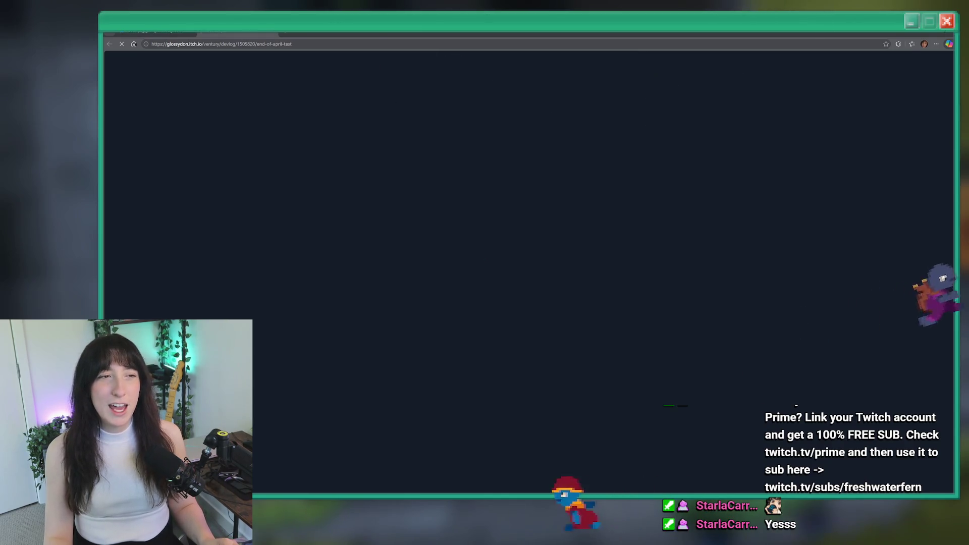
Step: Copy the itch.io devlog page address and send it in chat
scroll(268, 175, "down", 5)
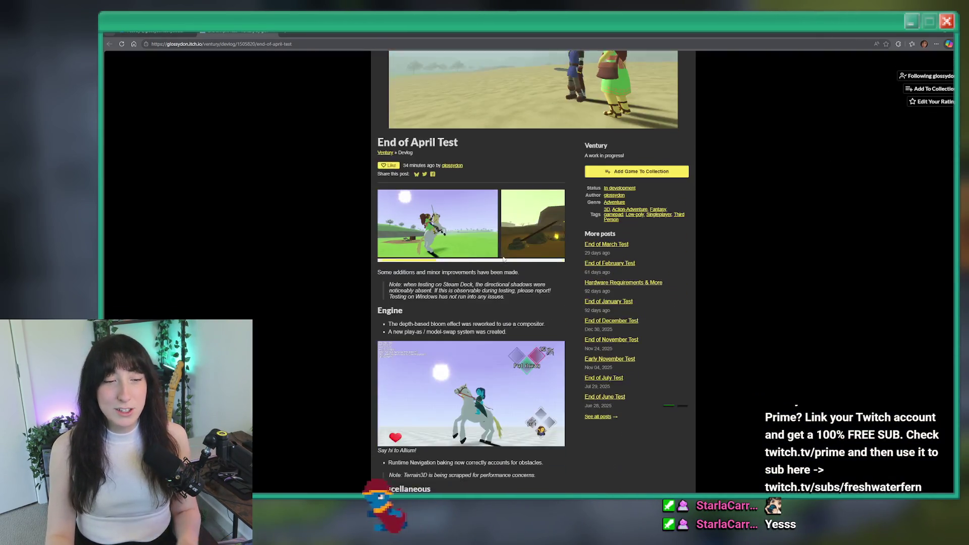
left_click(253, 45)
key("ctrl+c")
key("ctrl+v")
key("Return")
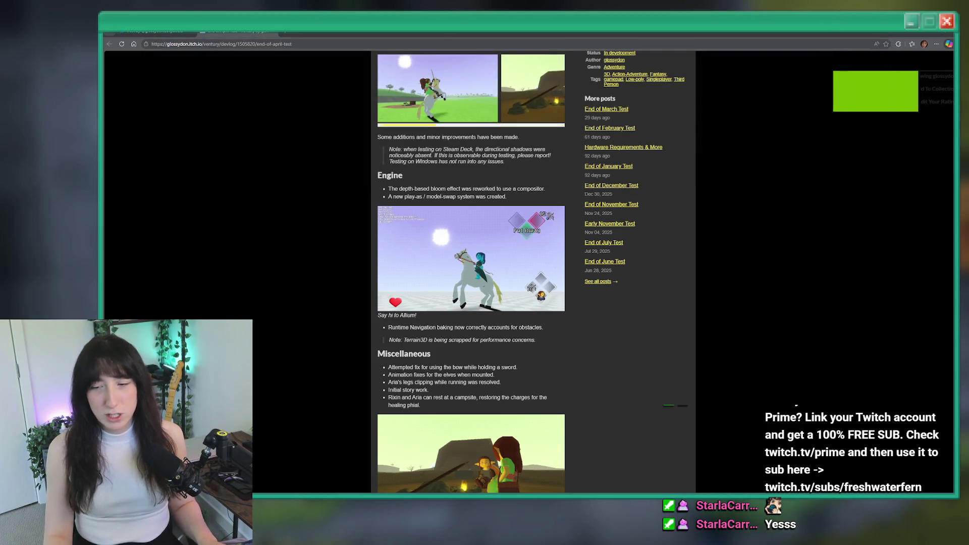
Step: Read through the End of April Test devlog, then return to the Bluesky post tab
scroll(492, 264, "up", 3)
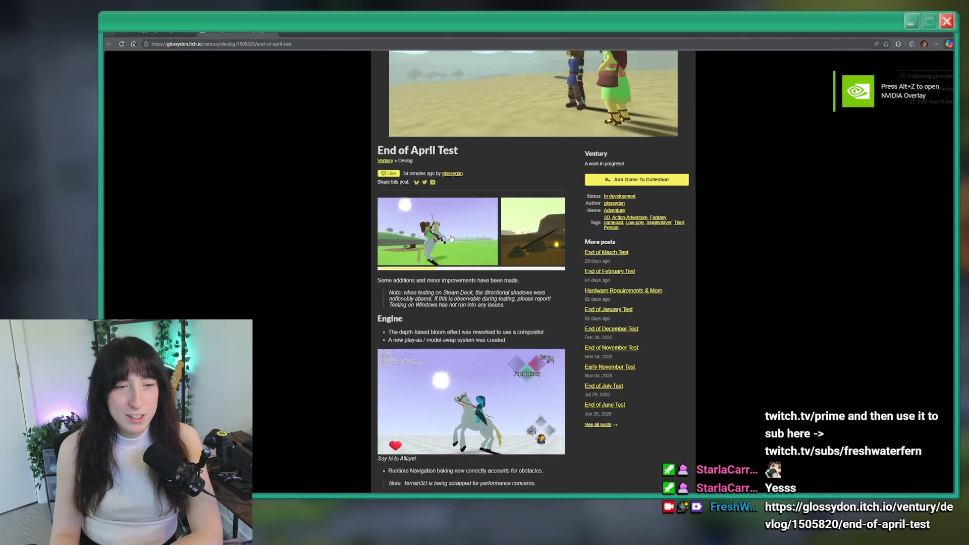
scroll(488, 202, "down", 1)
scroll(451, 263, "down", 3)
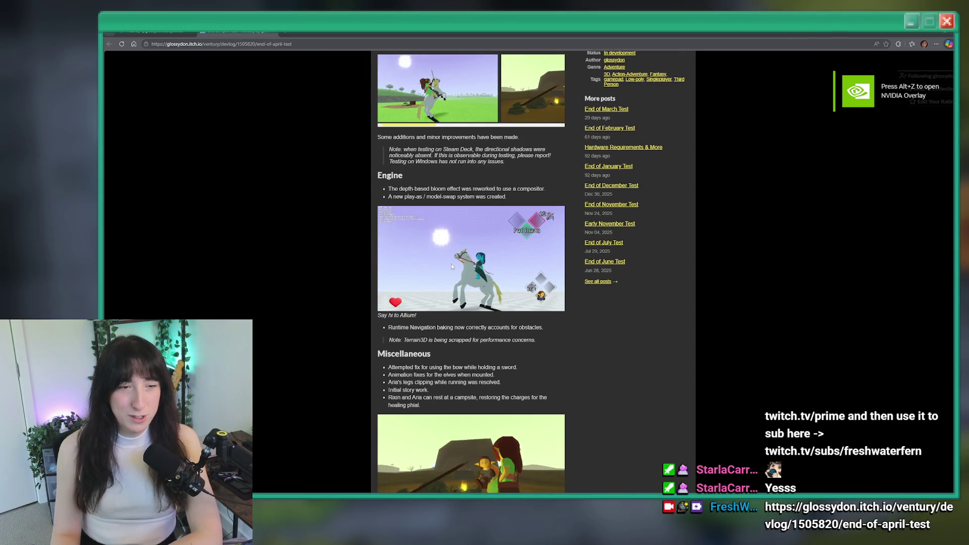
scroll(451, 264, "down", 1)
scroll(446, 258, "up", 6, "ctrl")
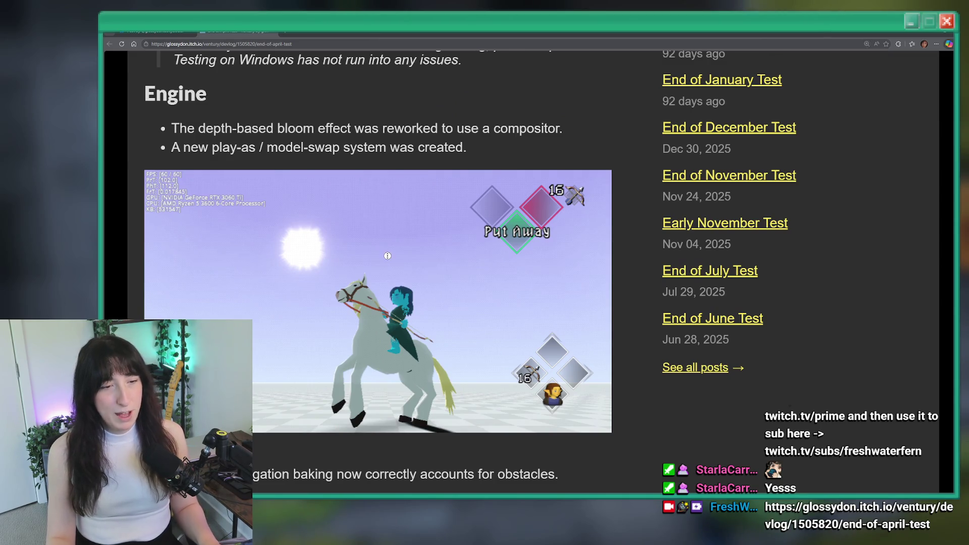
scroll(259, 443, "down", 1)
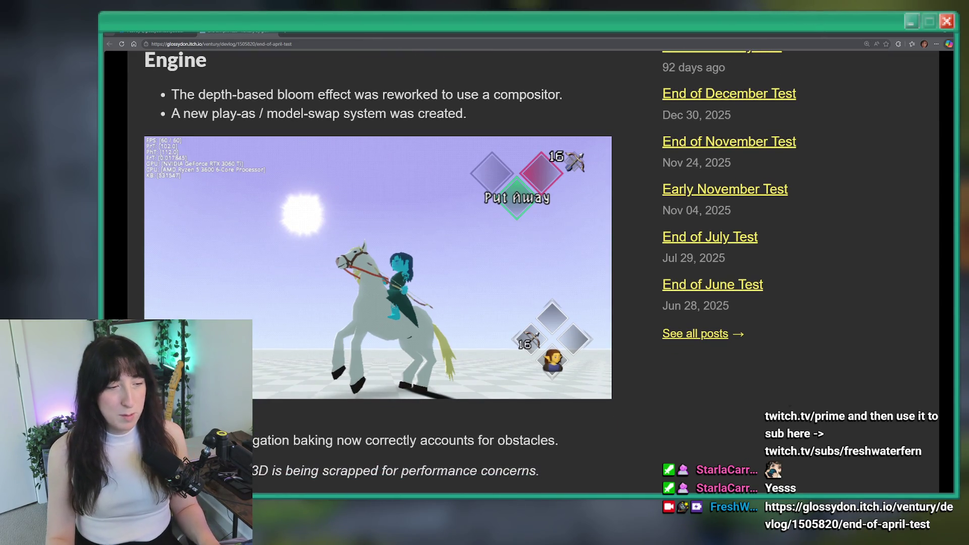
scroll(304, 342, "up", 1)
scroll(304, 342, "down", 2)
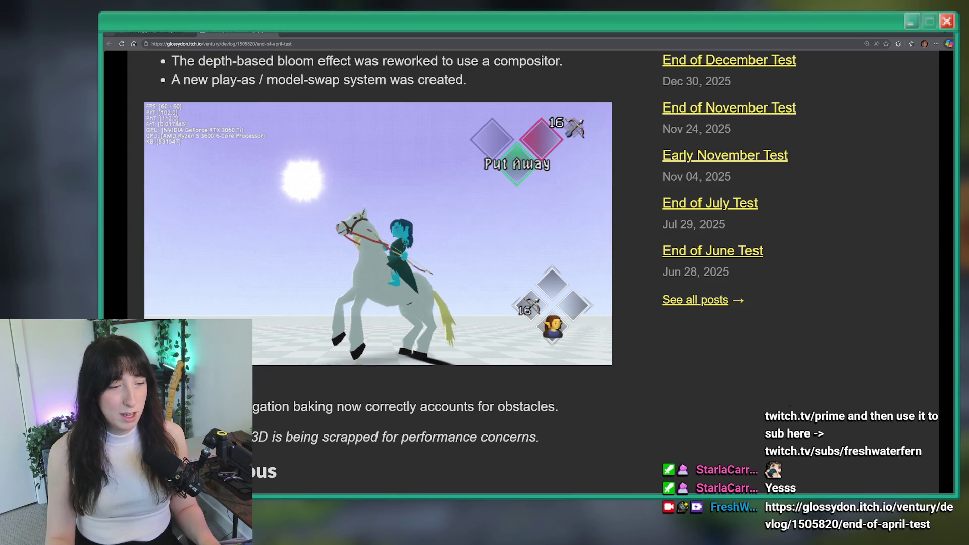
scroll(303, 343, "down", 1)
scroll(304, 342, "up", 2)
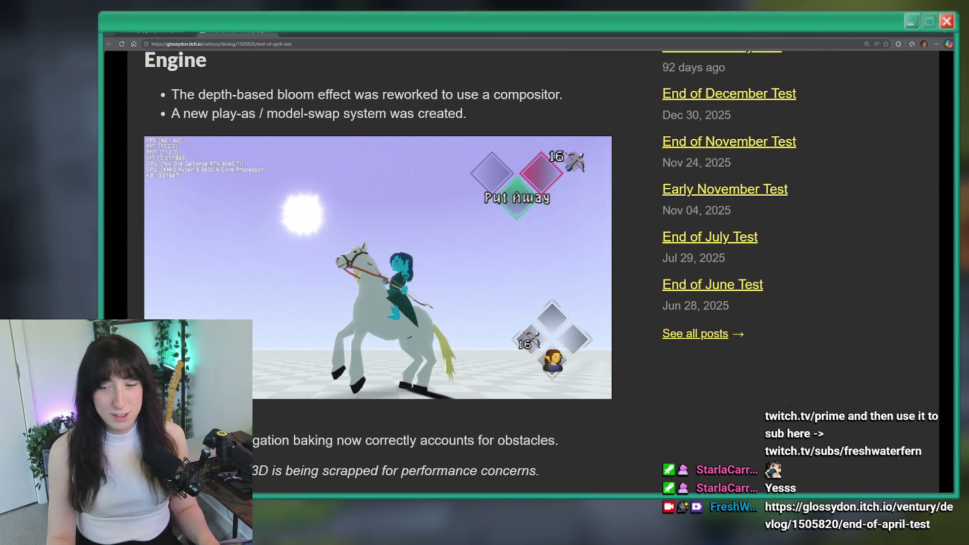
scroll(308, 252, "down", 10)
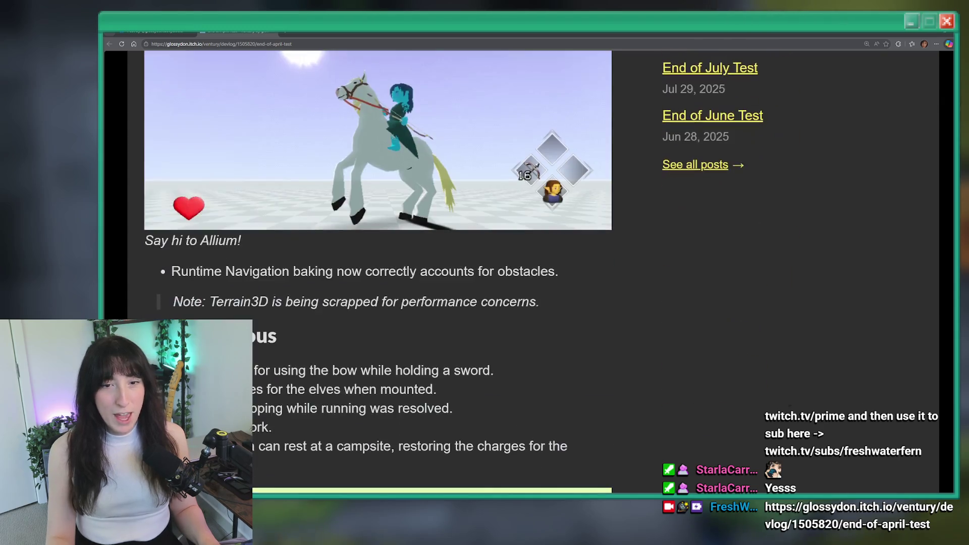
scroll(308, 252, "down", 20)
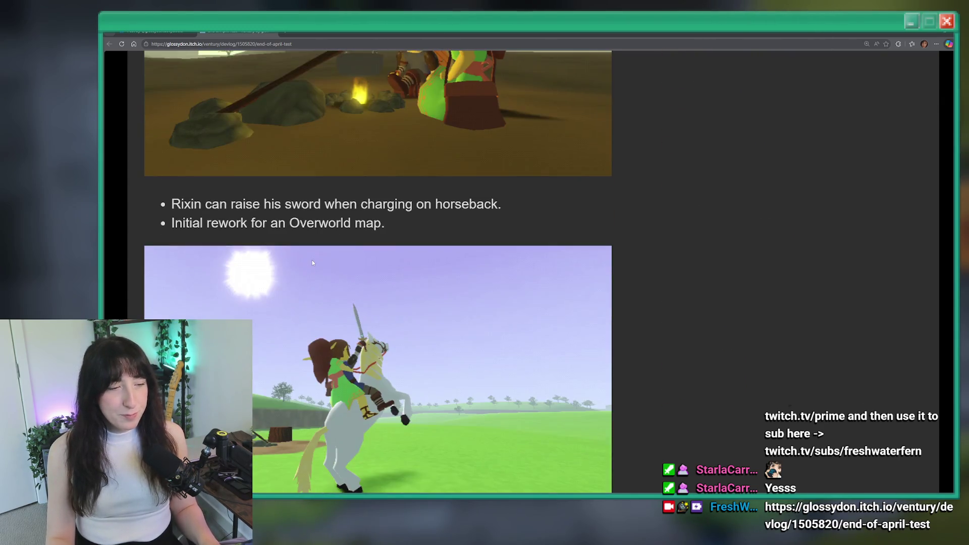
scroll(306, 264, "down", 6)
scroll(303, 298, "up", 20)
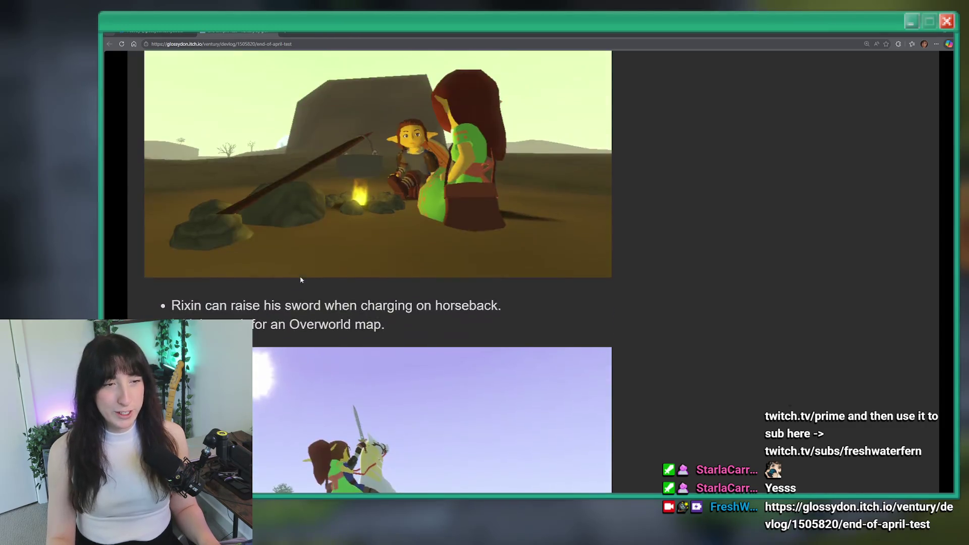
scroll(303, 298, "down", 4, "ctrl")
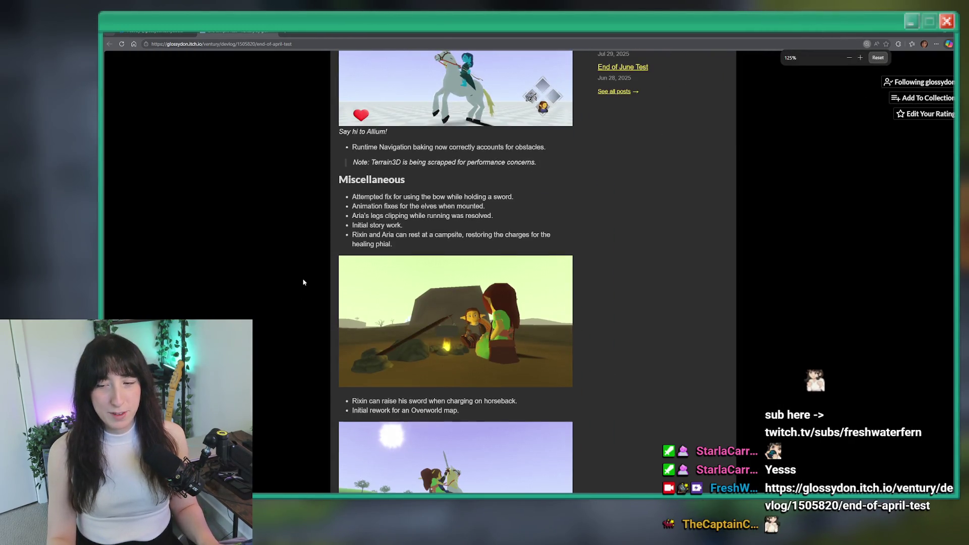
scroll(297, 183, "up", 2)
left_click(154, 32)
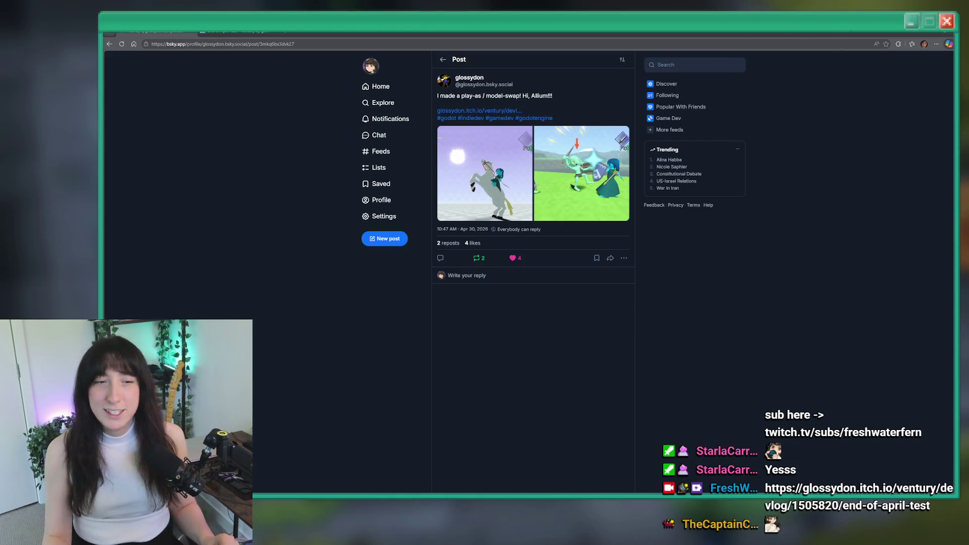
left_click(617, 179)
key("Left")
key("Right")
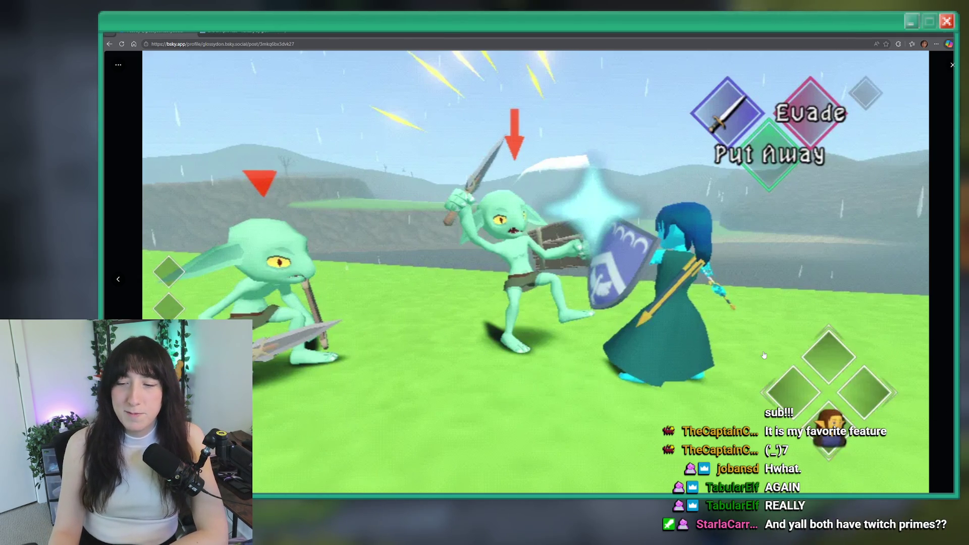
left_click(665, 294)
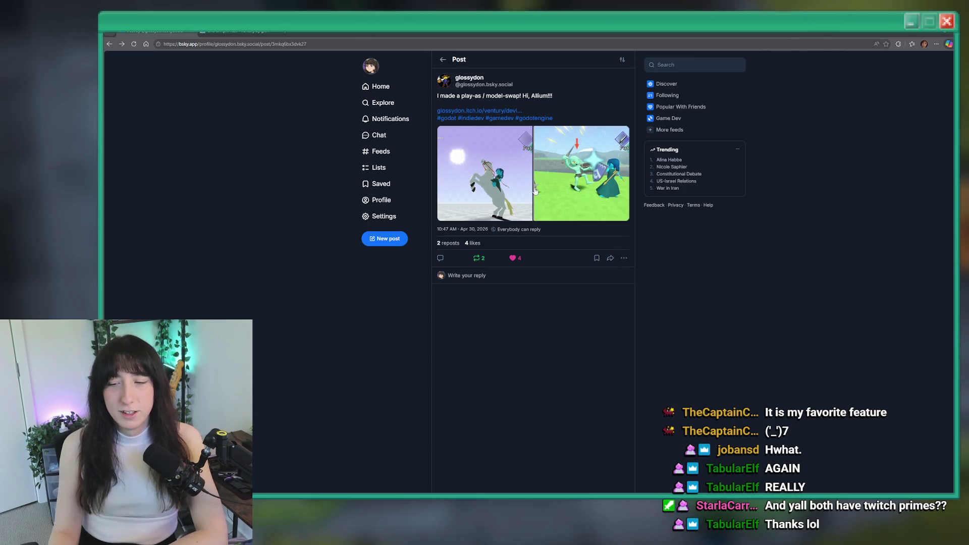
left_click(577, 162)
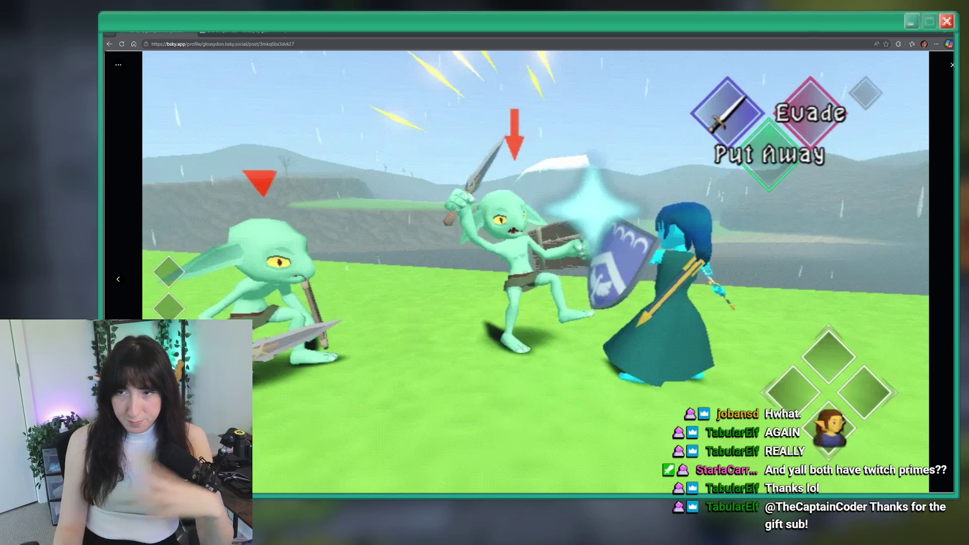
left_click(942, 167)
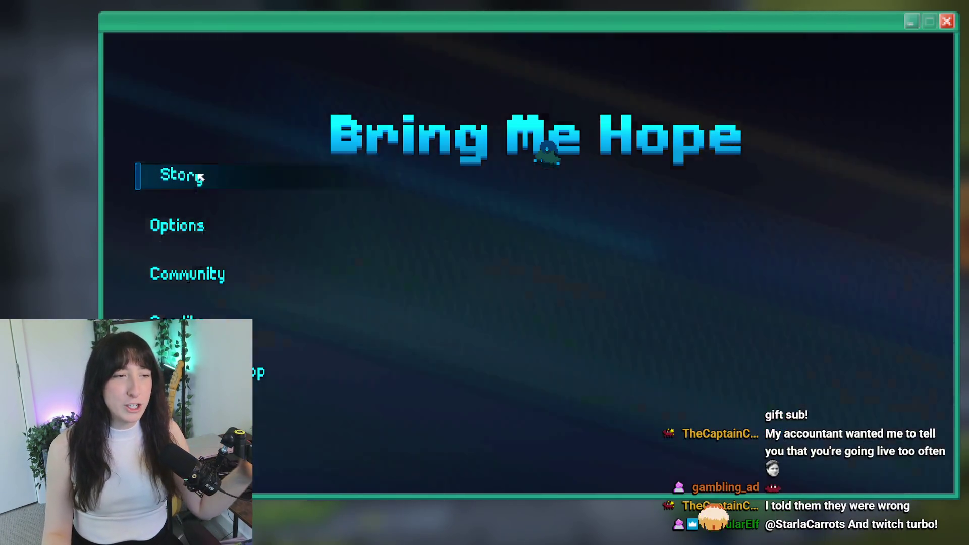
Step: Start Story mode and walk and dash around the archway and blue warp circle
left_click(198, 178)
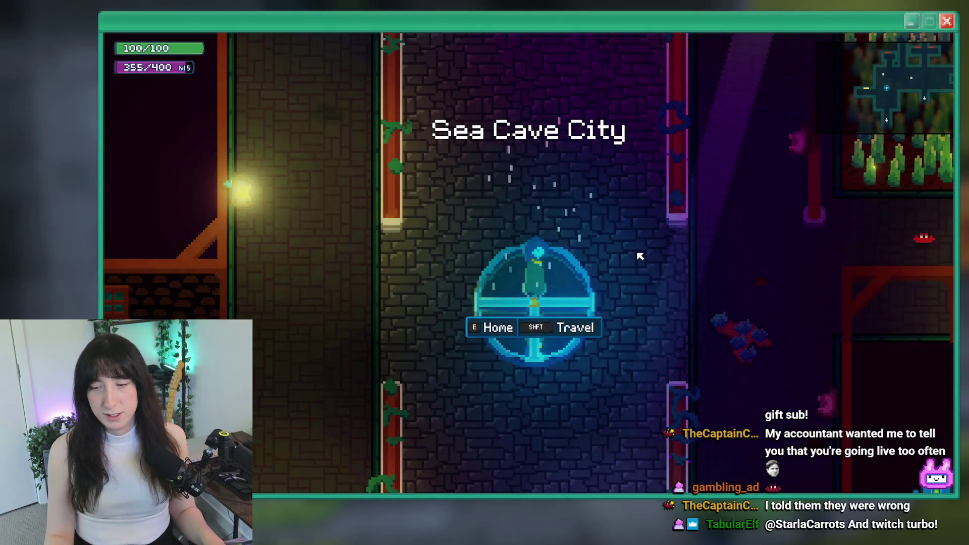
key("w")
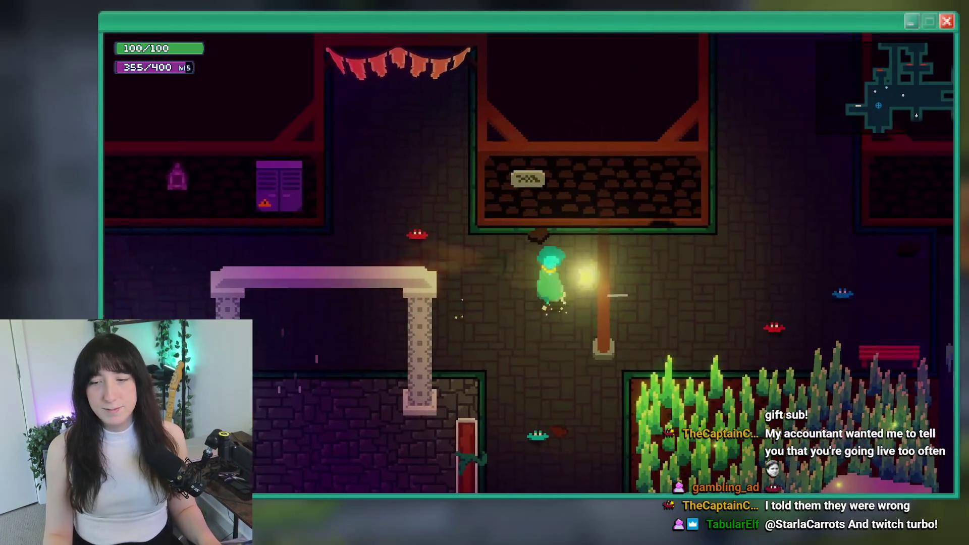
key("s")
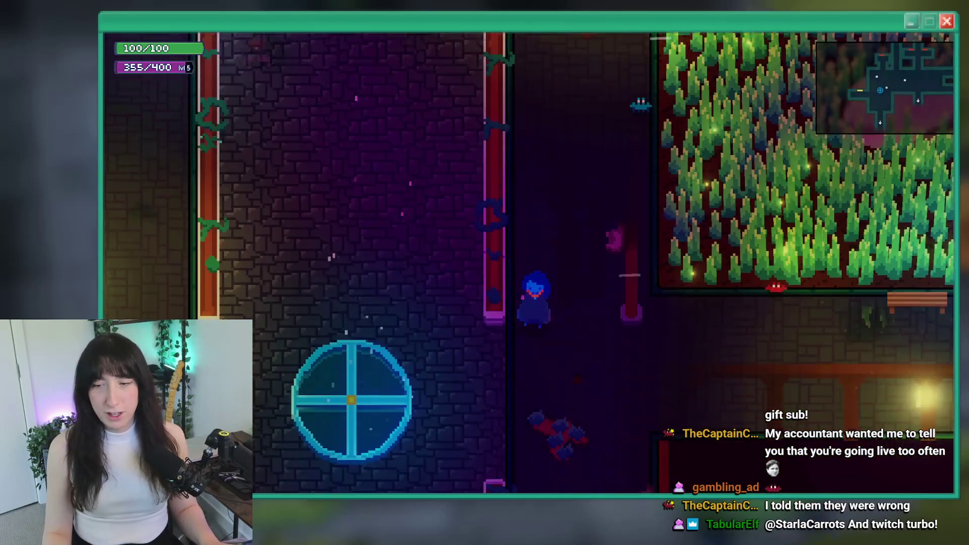
key("a")
key("w")
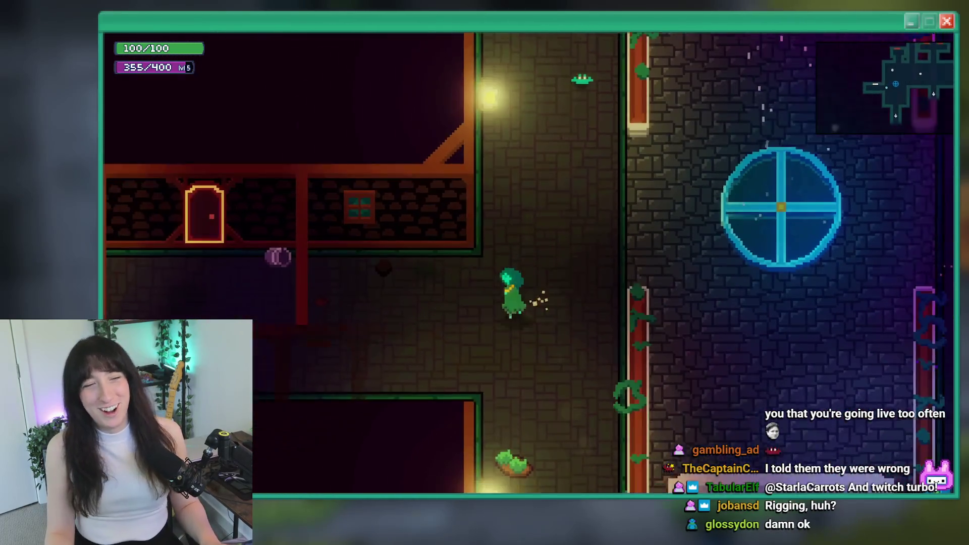
key("a")
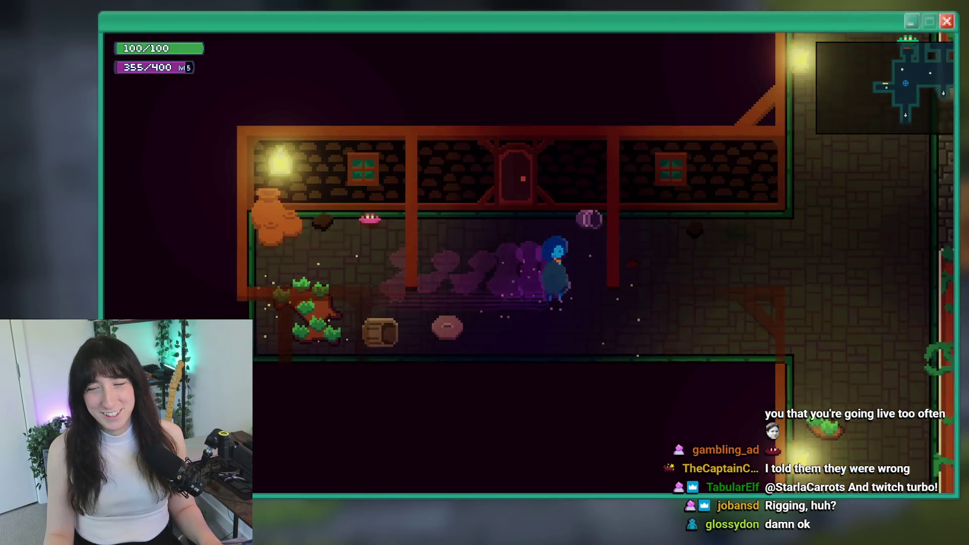
key("d")
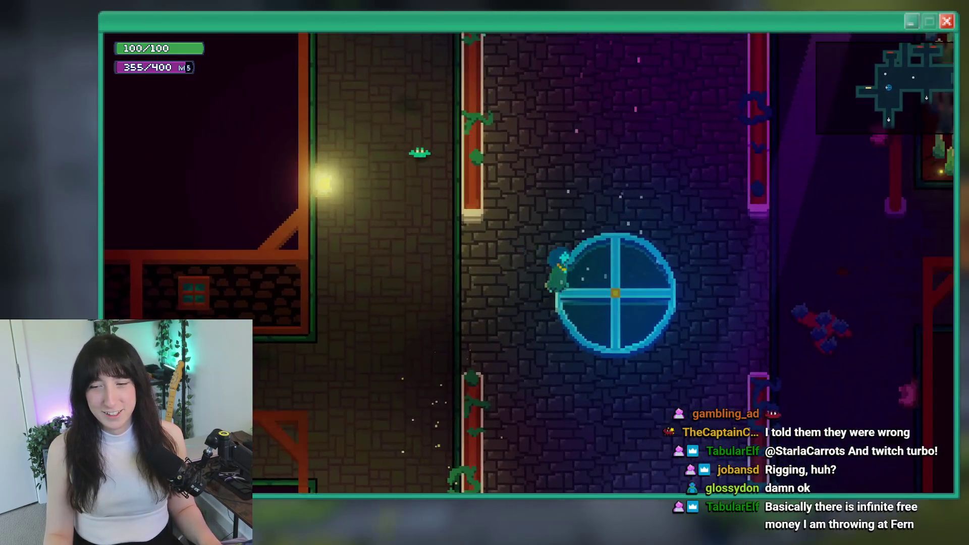
key("w")
key("s")
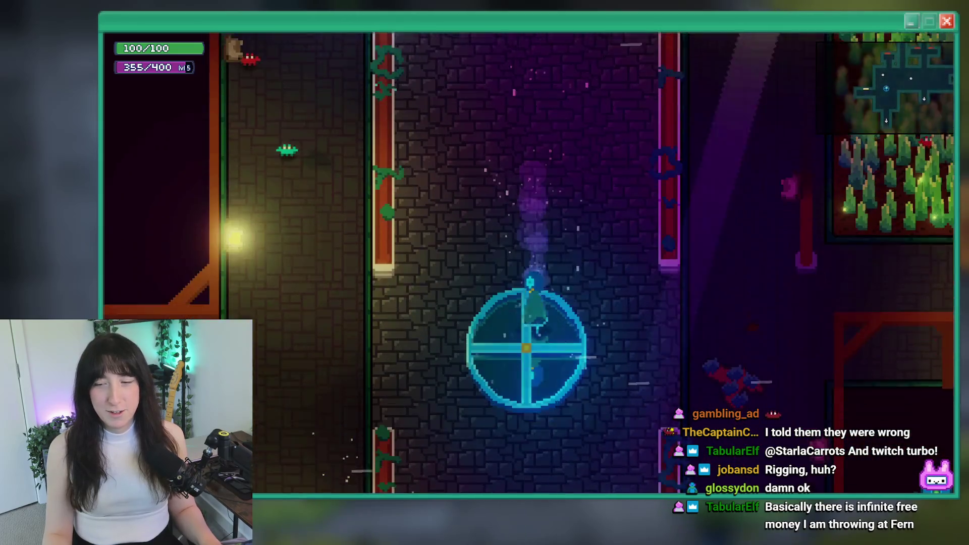
key("w")
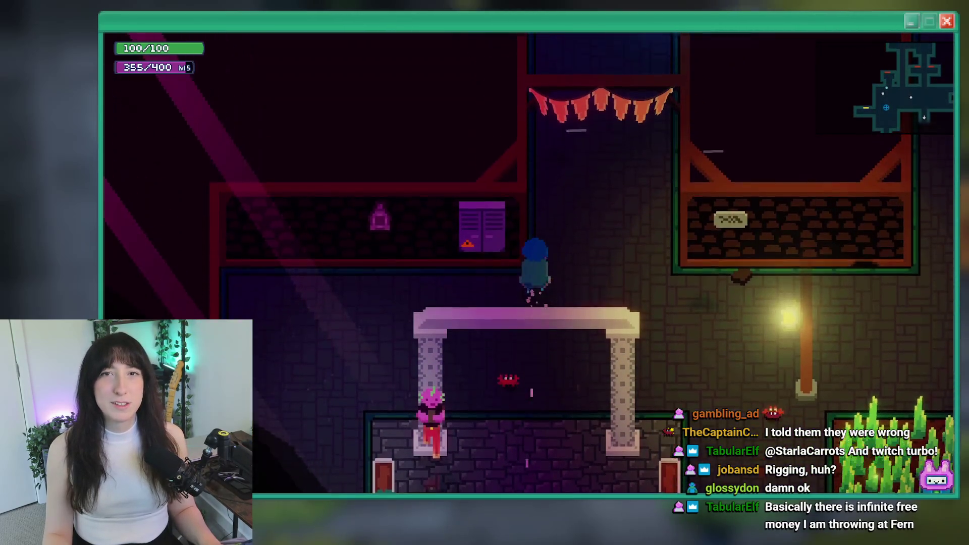
key("s")
key("s")
Step: Move through the brown corridor, dash in and out of the house, then pause into options
key("a")
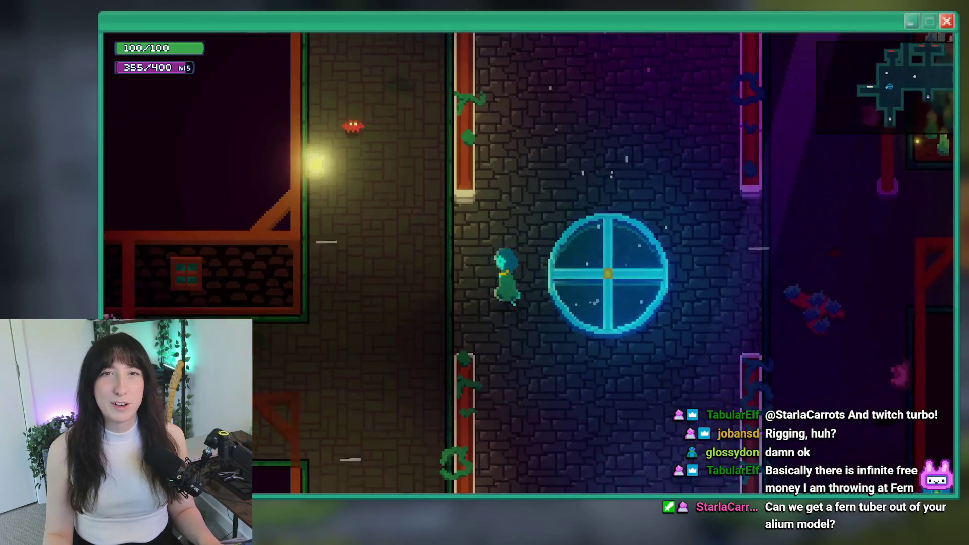
key("d")
key("w")
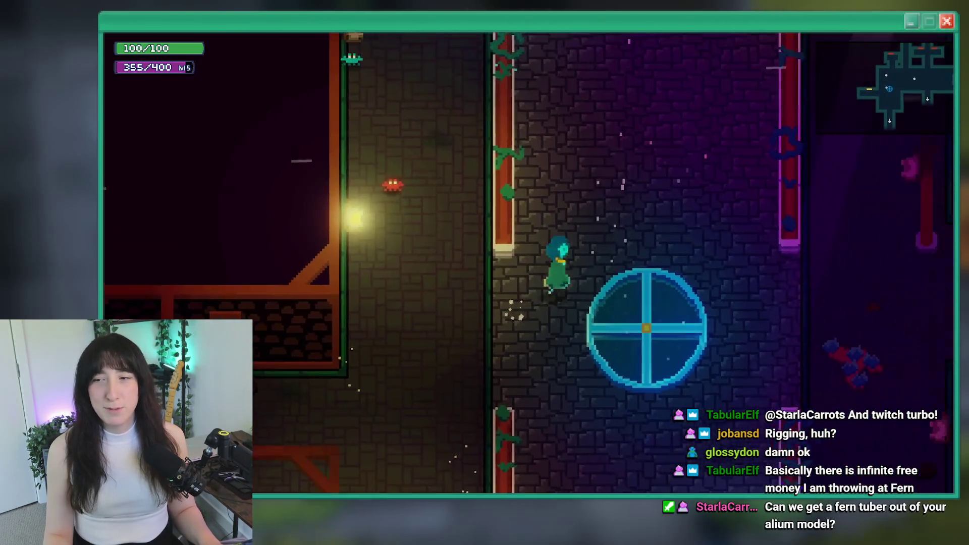
key("w")
key("d")
key("s")
key("a")
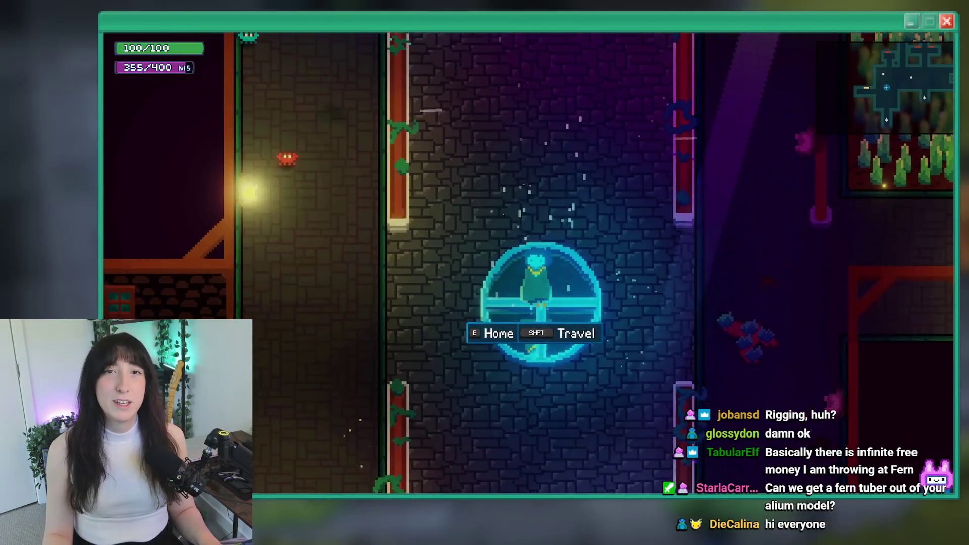
key("a")
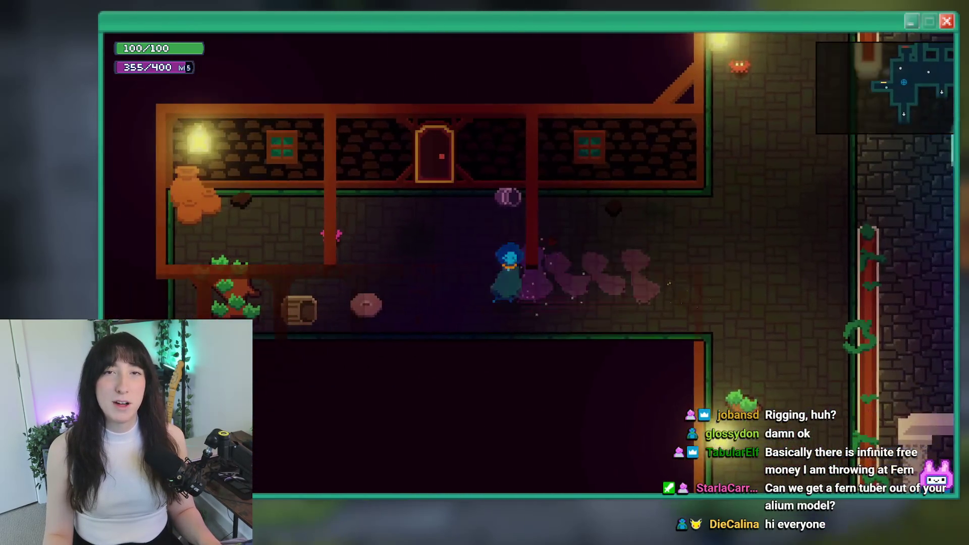
key("d")
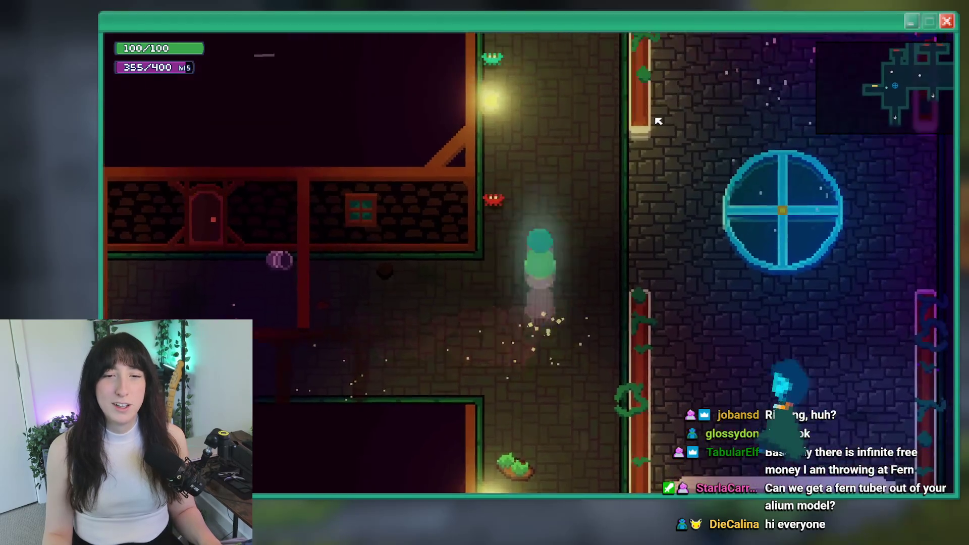
key("w")
key("a")
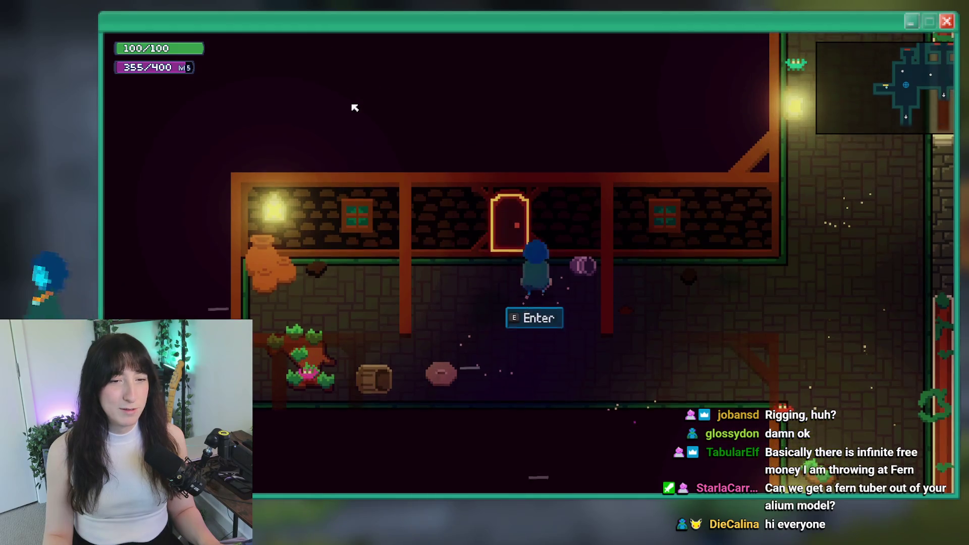
key("d")
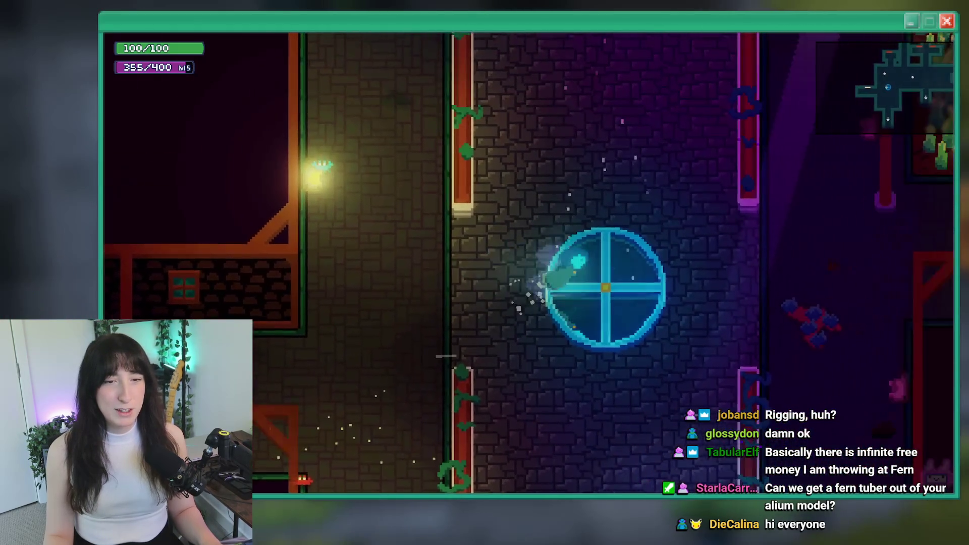
key("Escape")
key("Return")
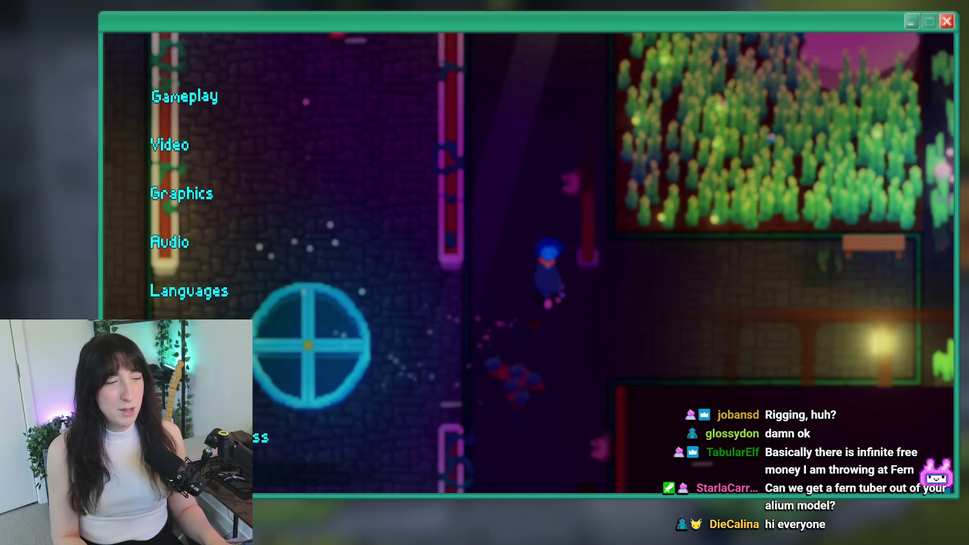
Step: Dismiss the reset-progress prompt, exit to the title menu, and browse its options
key("Up")
key("Return")
key("Up")
key("Return")
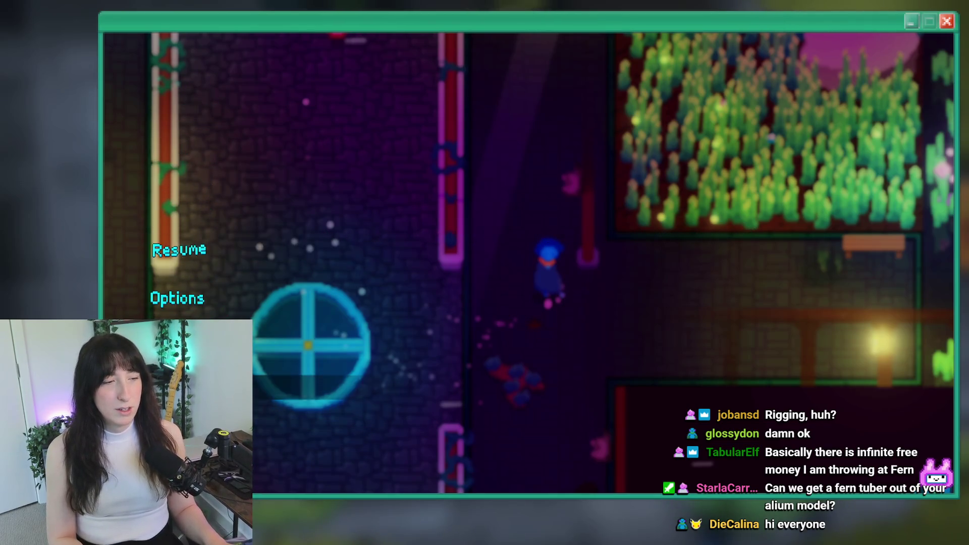
key("Down")
key("Return")
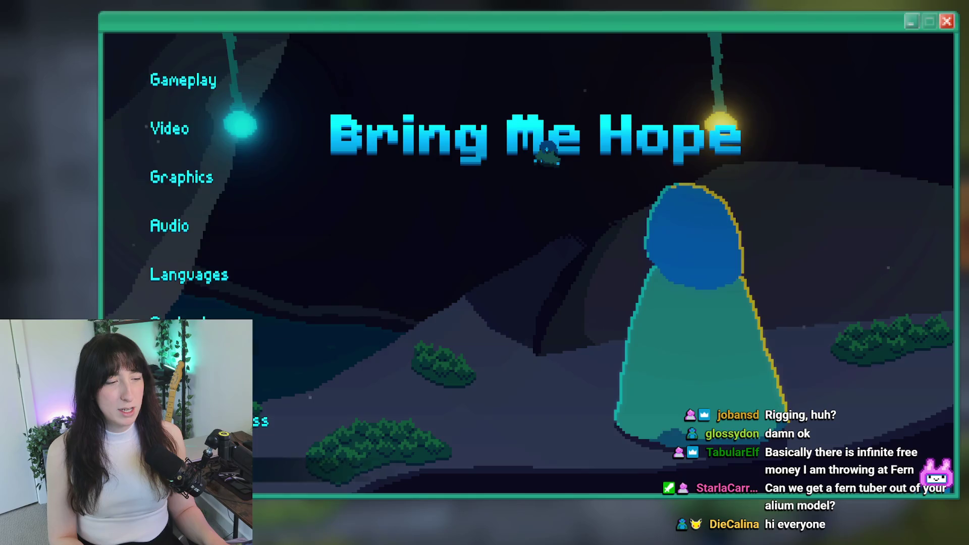
key("Escape")
Step: Bring up and cancel the reset-progress confirmation twice, then close the game
key("Down")
key("Down")
key("Up")
key("Return")
key("Up")
key("Return")
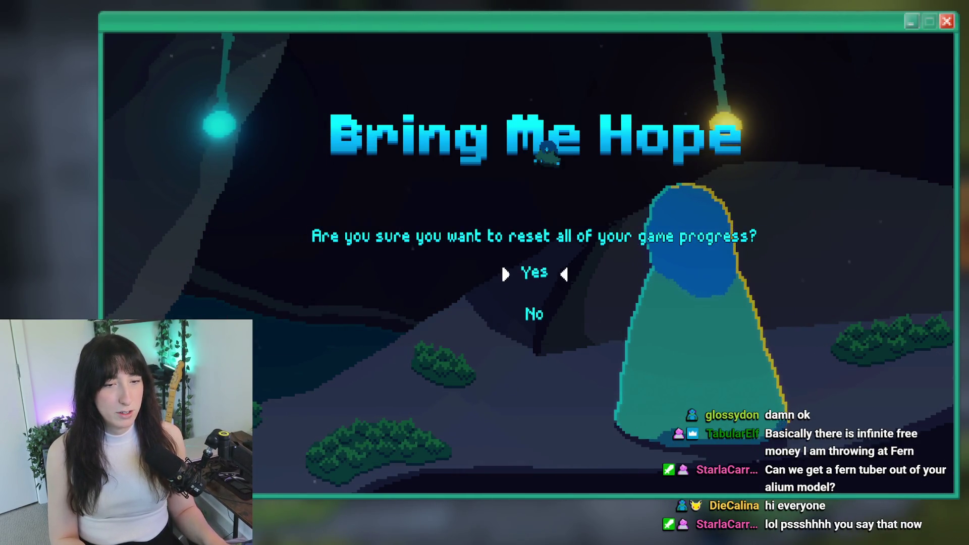
key("Escape")
key("Return")
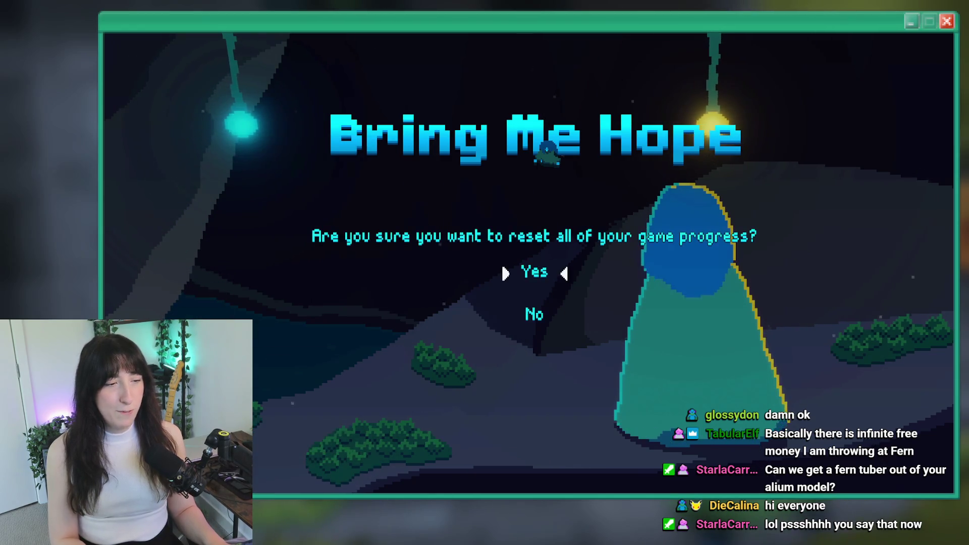
key("Escape")
key("Escape")
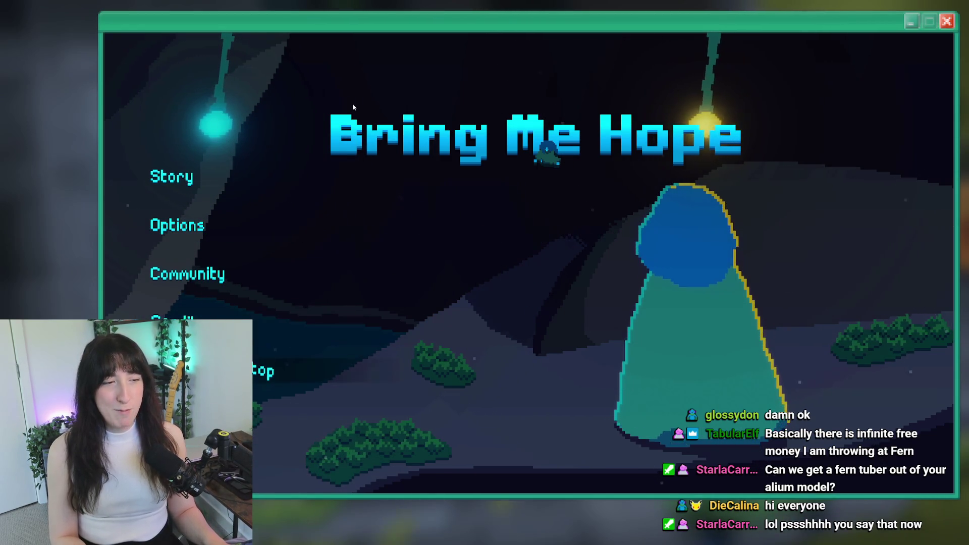
key("Escape")
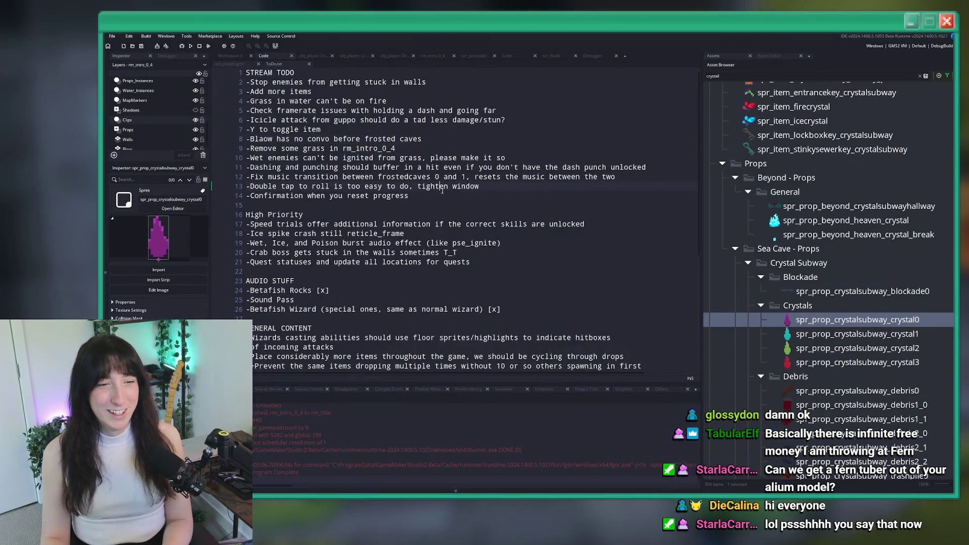
Step: Delete the reset-progress confirmation to-do line and search for 'obj_pla' to open obj_player
left_click_drag(429, 192, 245, 196)
key("BackSpace")
key("BackSpace")
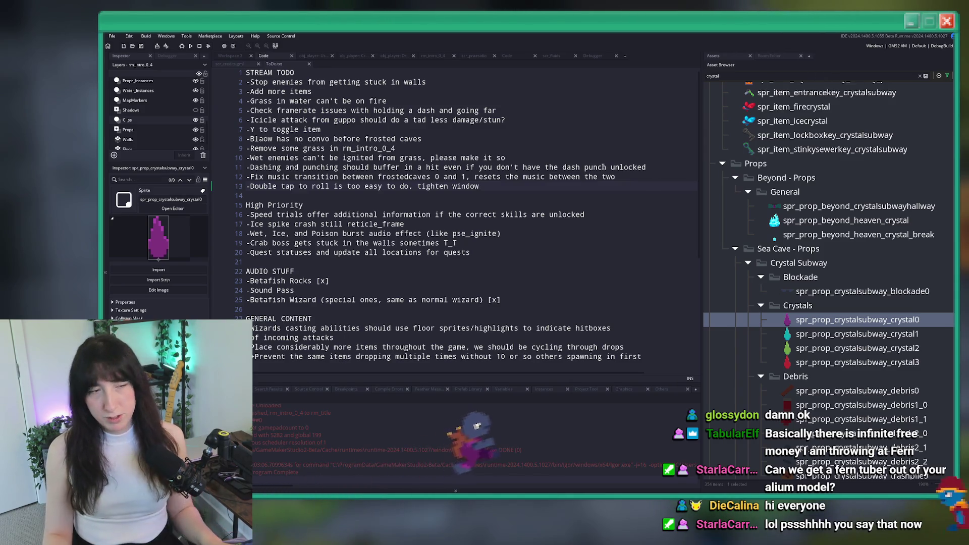
key("ctrl+t")
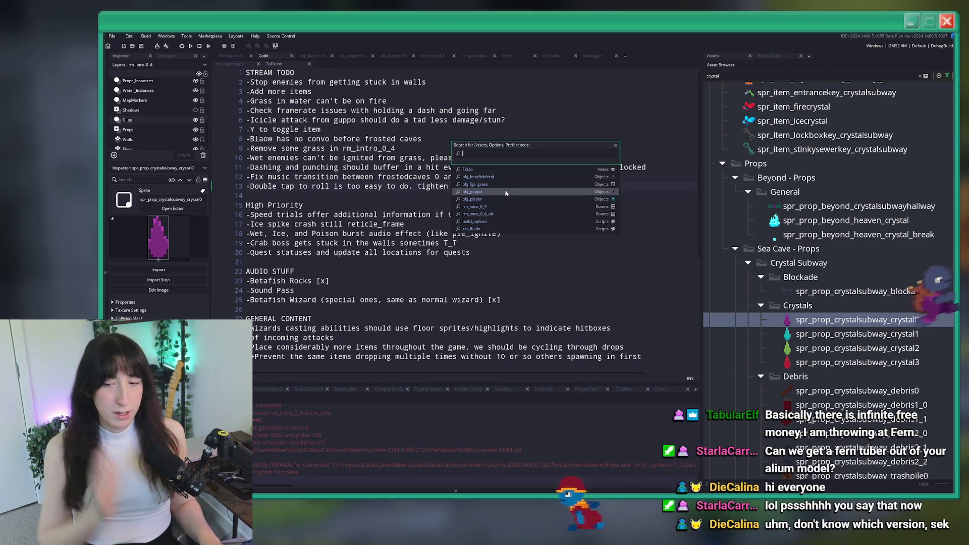
type("obj_pla")
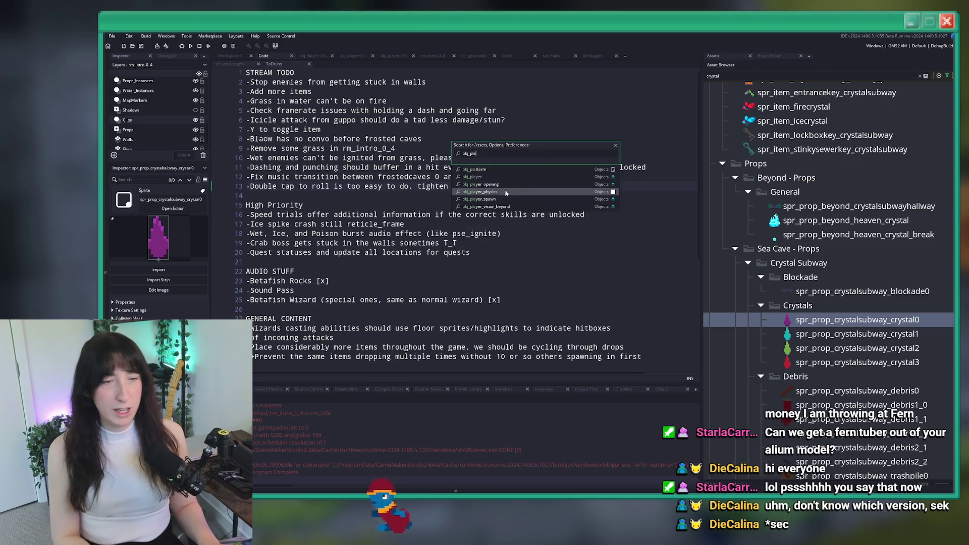
left_click(475, 176)
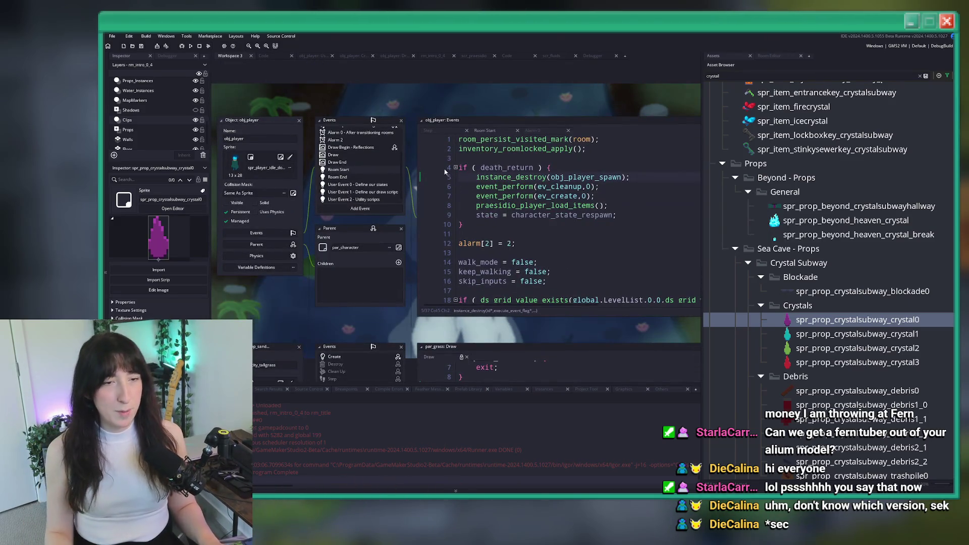
Step: Open obj_player's User Event 0 code full-window and fold all its functions
double_click(365, 184)
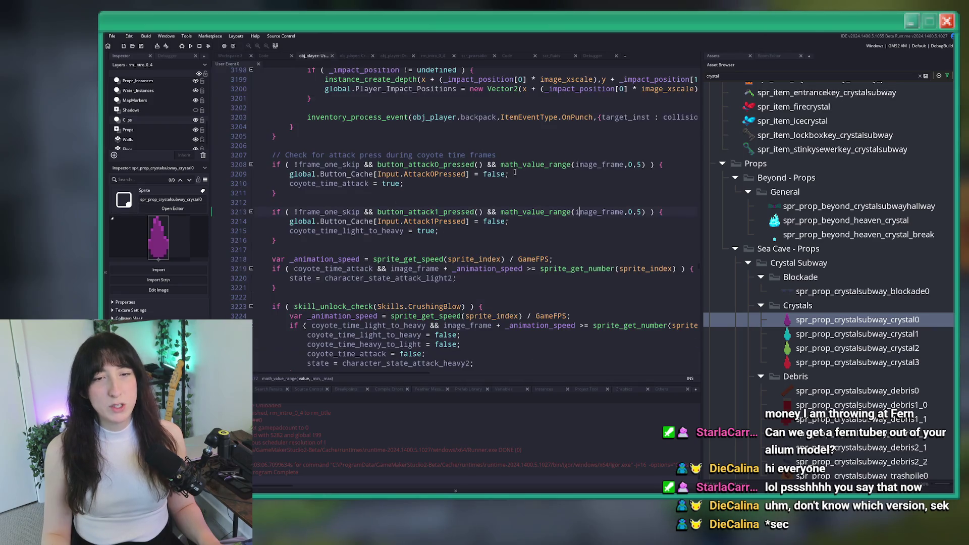
left_click(633, 136)
key("F12")
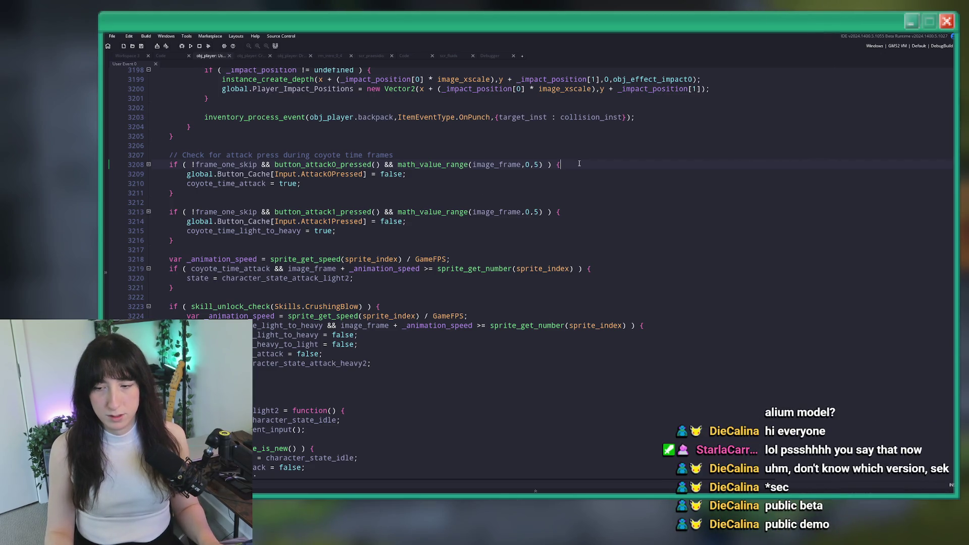
scroll(572, 264, "up", 3)
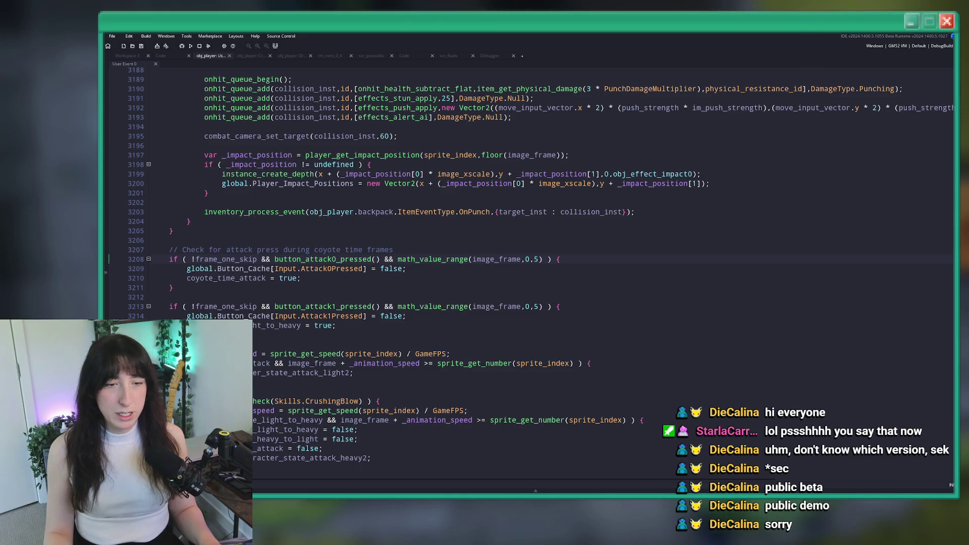
scroll(722, 348, "up", 5)
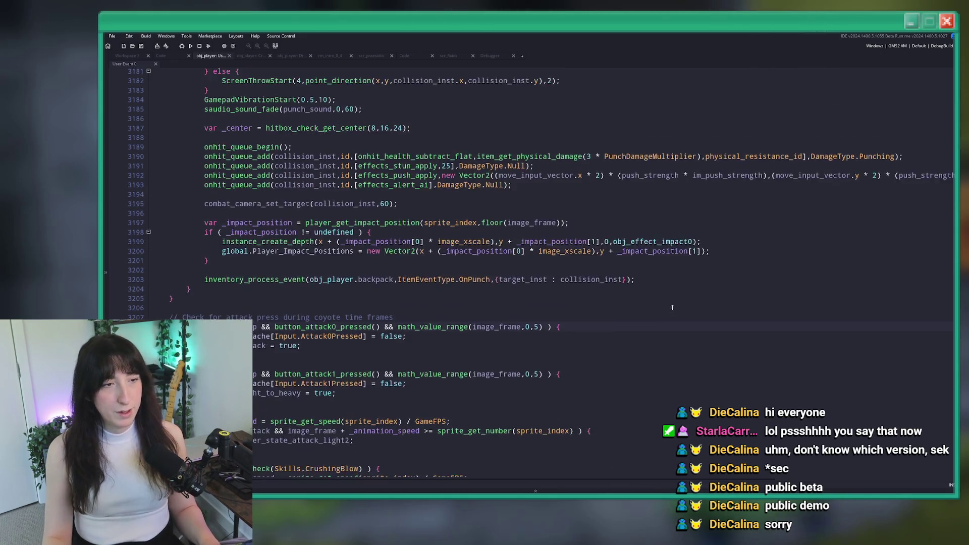
key("ctrl+m")
Step: Unfold character_state_dash to look over its code, then fold it back up
scroll(671, 321, "up", 7)
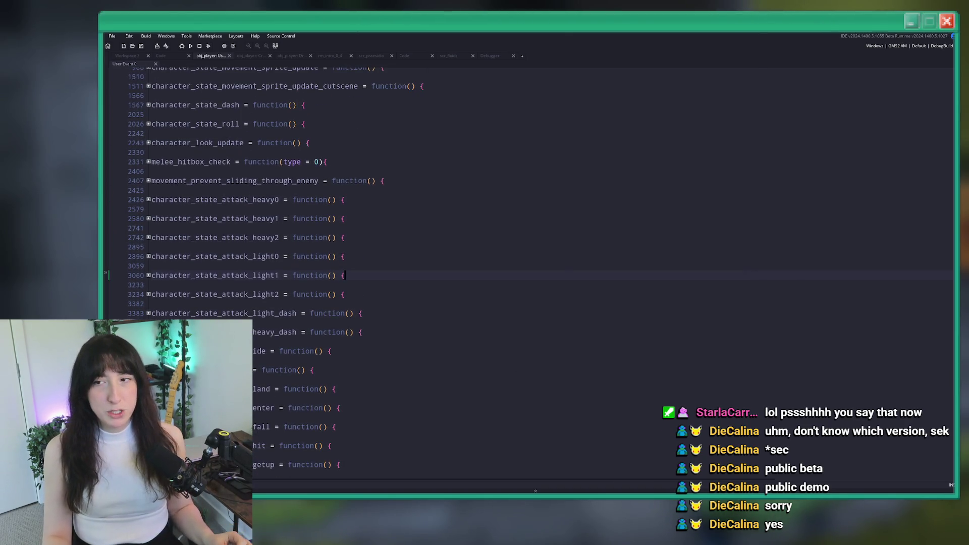
scroll(583, 187, "down", 6)
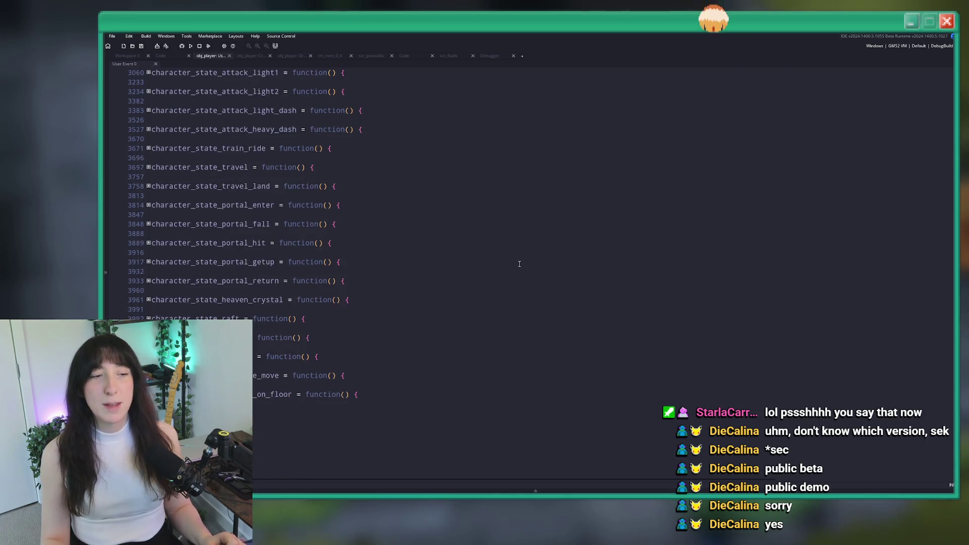
scroll(408, 241, "up", 7)
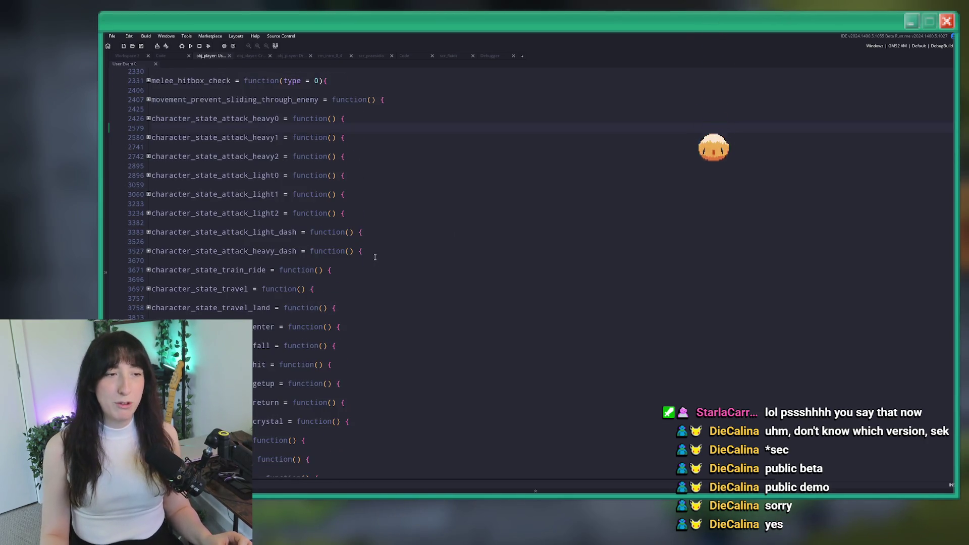
scroll(375, 258, "up", 2)
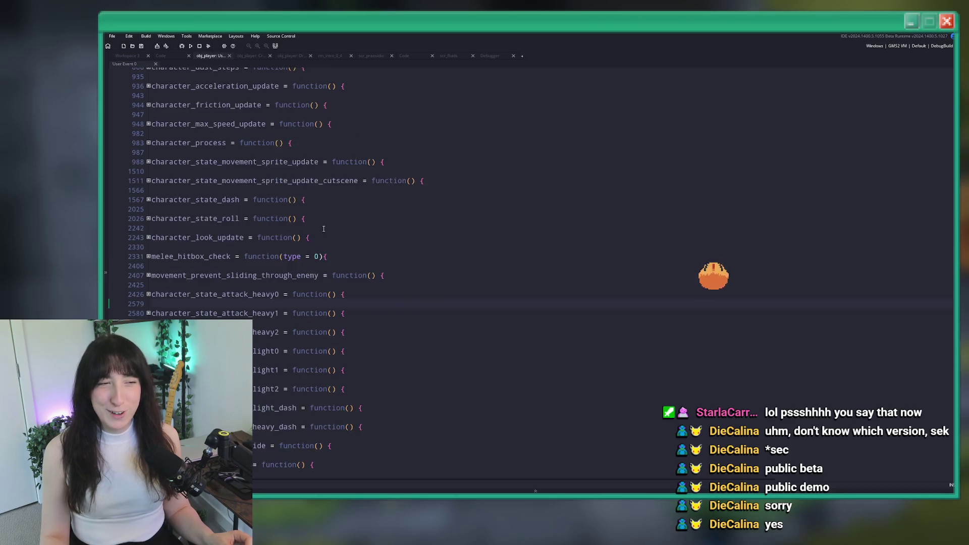
left_click(148, 240)
scroll(149, 212, "down", 1)
left_click(148, 186)
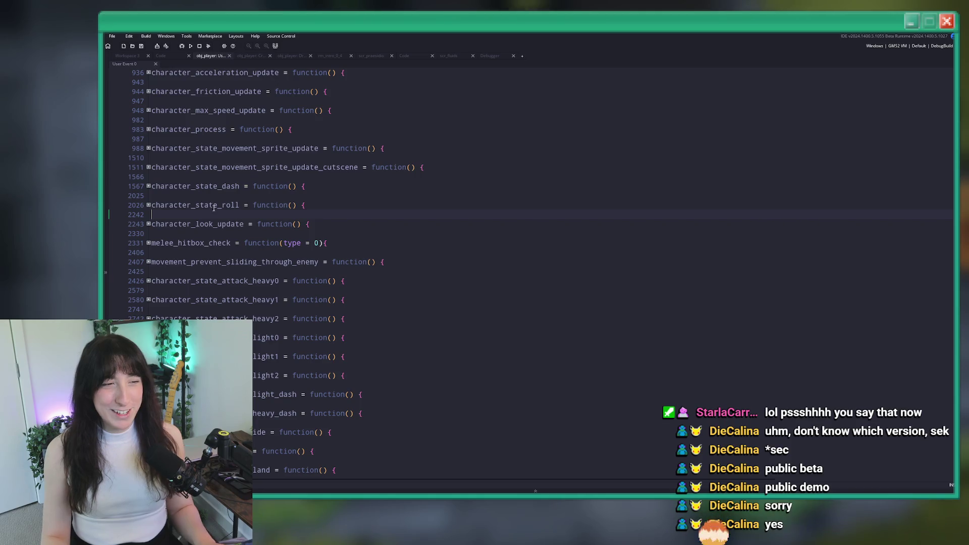
Step: Search for character_state_roll, jump to its earlier use and unfold the dash skid check at line 1694
double_click(194, 204)
key("ctrl+f")
left_click(940, 80)
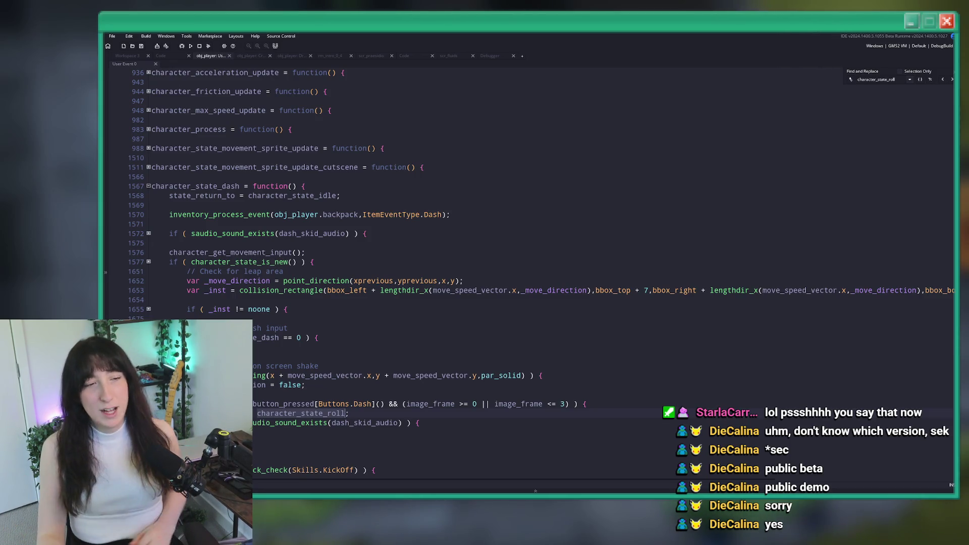
scroll(335, 321, "down", 5)
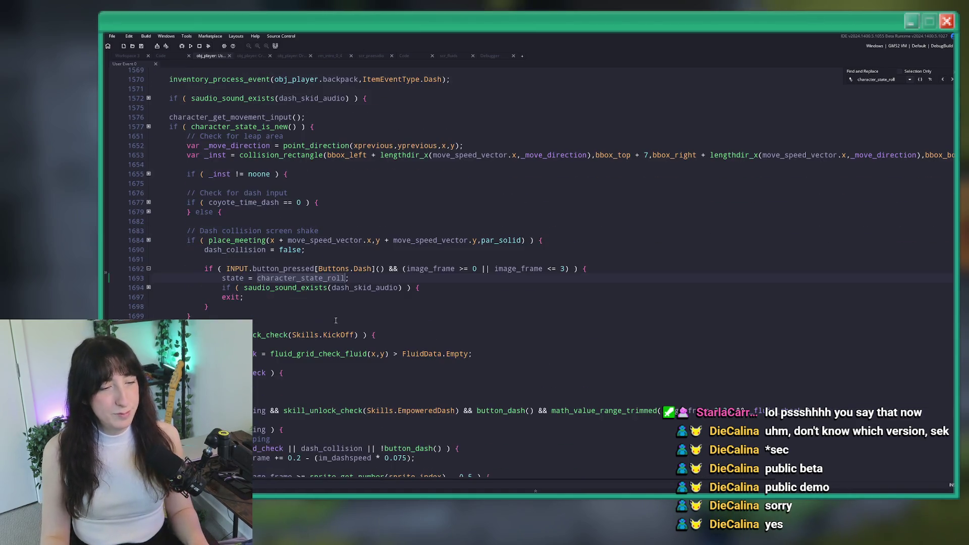
left_click(147, 287)
Step: Change the line 1692 dash-to-roll condition from image_frame >= 0 to >= 2 and build the game
double_click(306, 278)
left_click(384, 268)
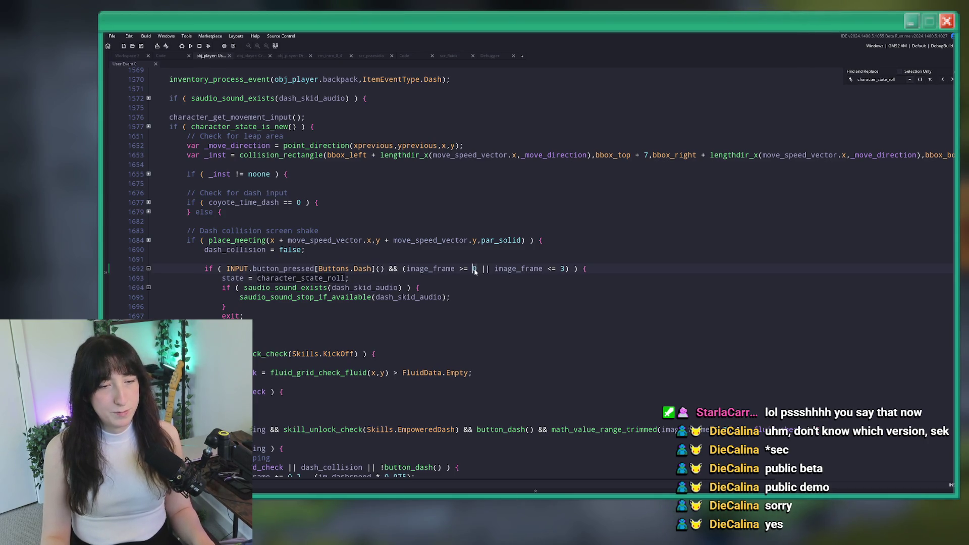
scroll(356, 271, "up", 1)
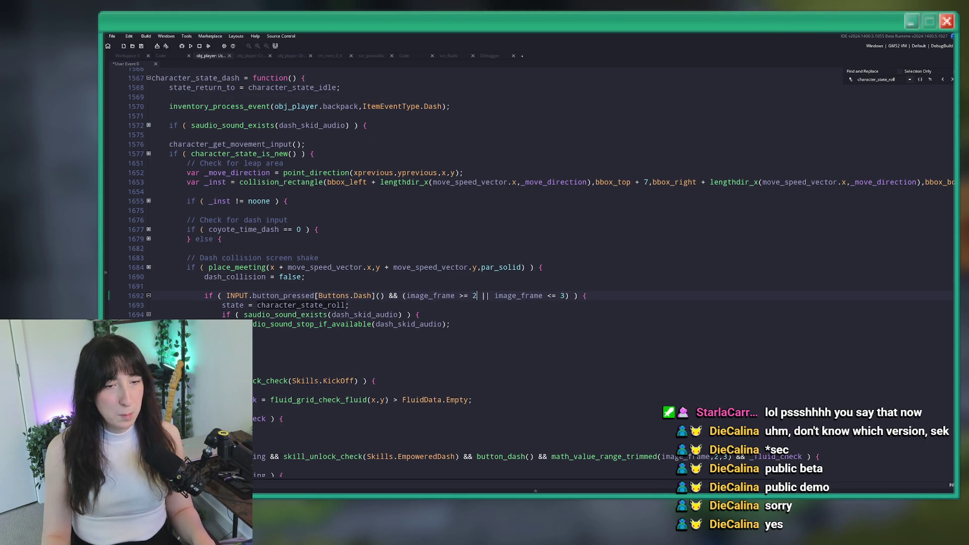
key("F5")
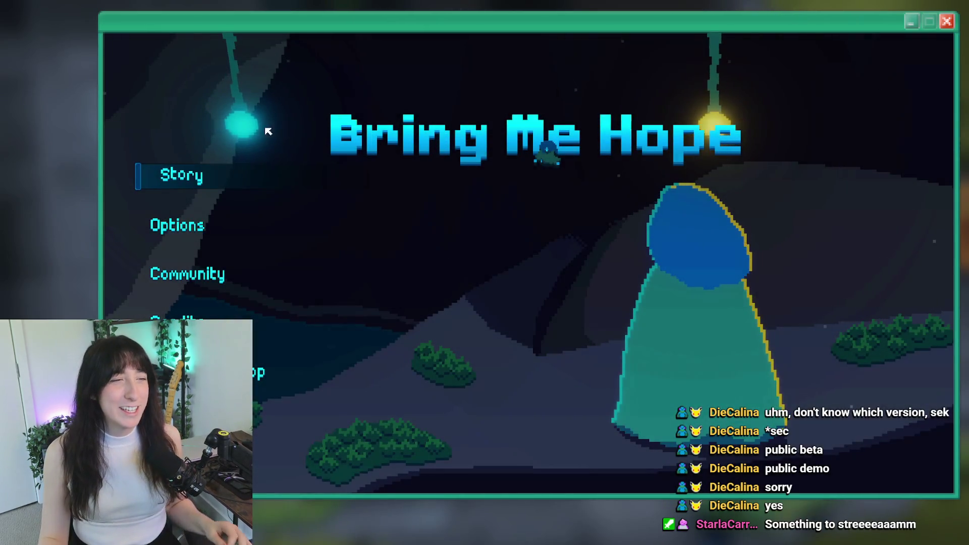
Step: Start Story mode, skip the intro, move and dash past the forest portal, then quit
left_click(176, 170)
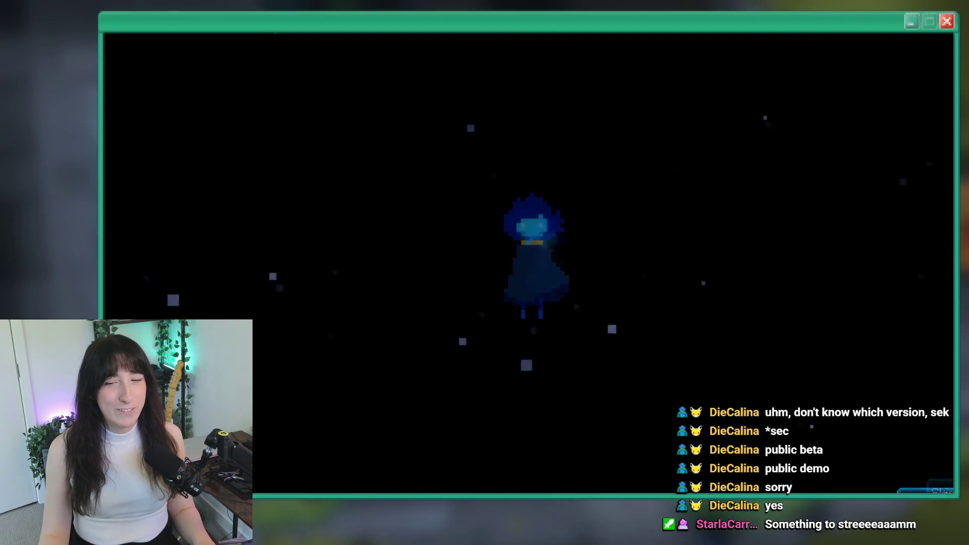
left_click_drag(352, 184, 370, 233)
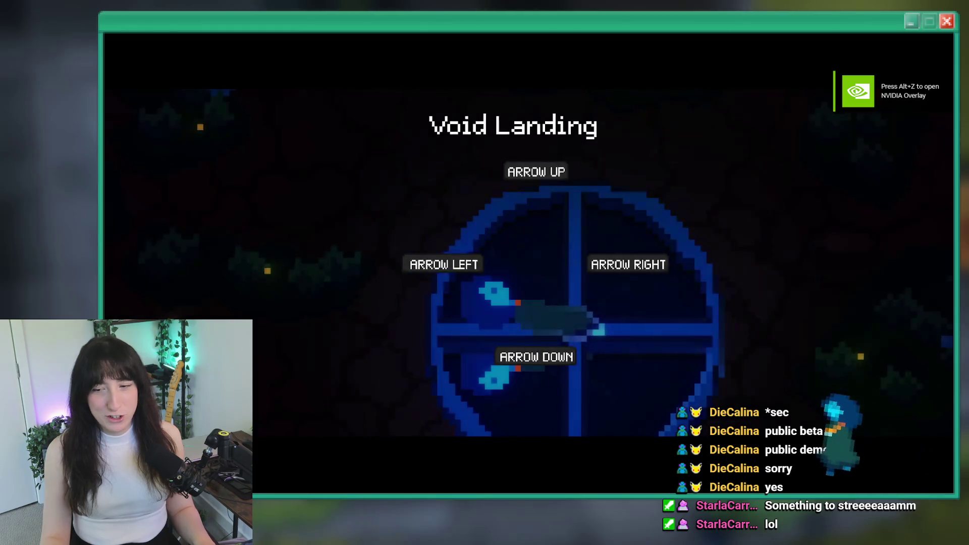
key("d")
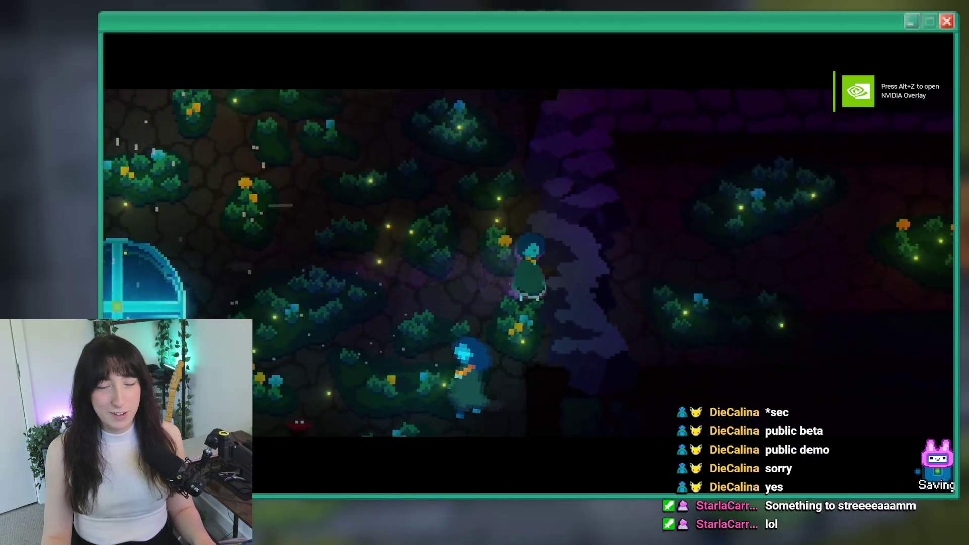
key("a")
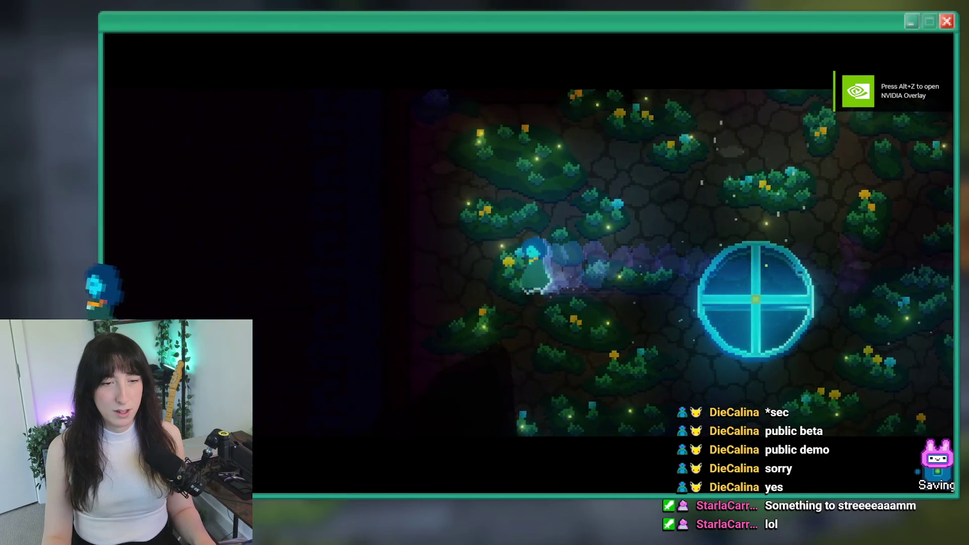
key("d")
key("Escape")
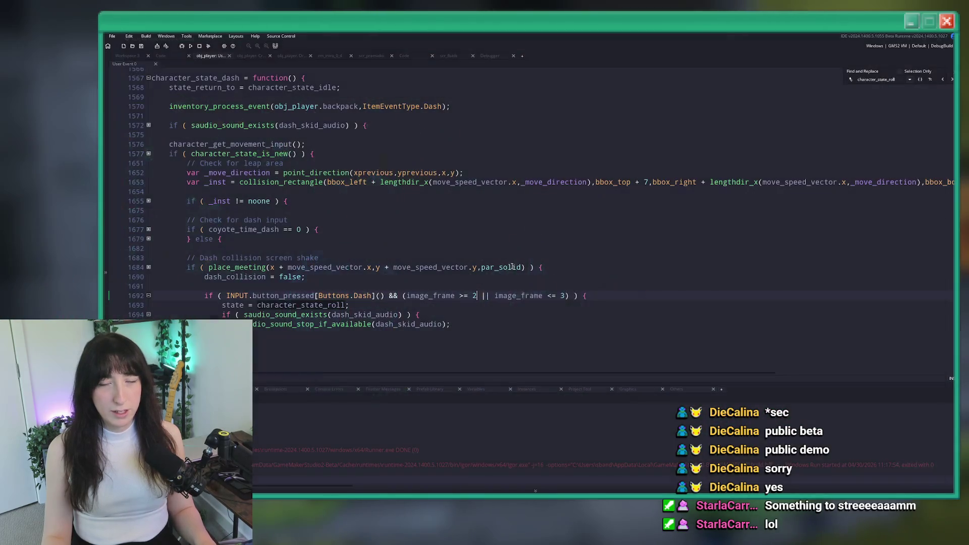
Step: Step through the character_state_roll matches and return to the roll switch at line 1693
scroll(352, 306, "down", 2)
left_click(314, 277)
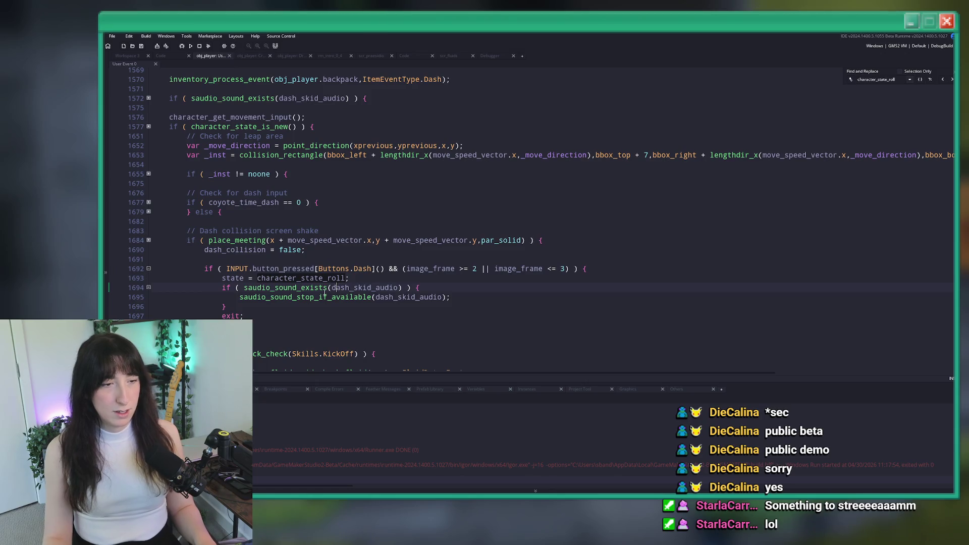
double_click(311, 278)
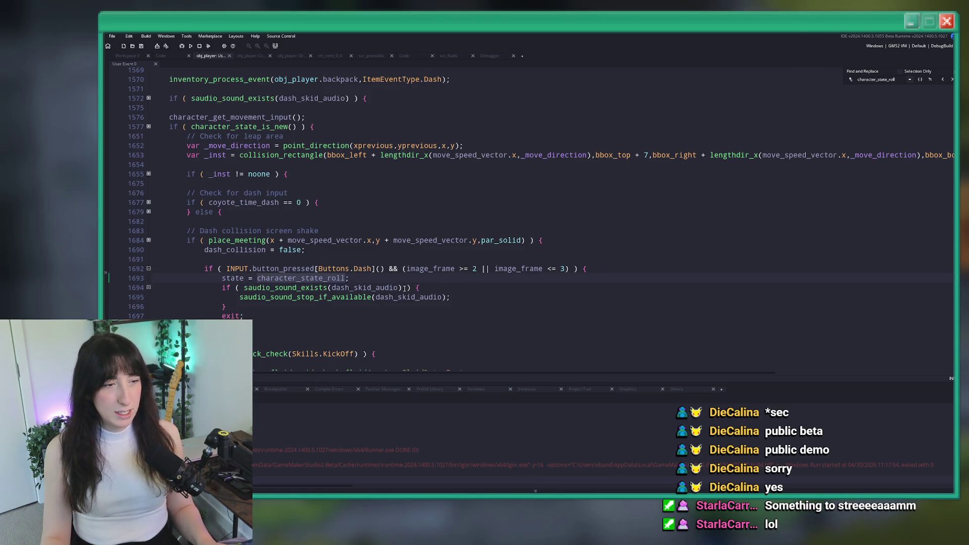
left_click(942, 79)
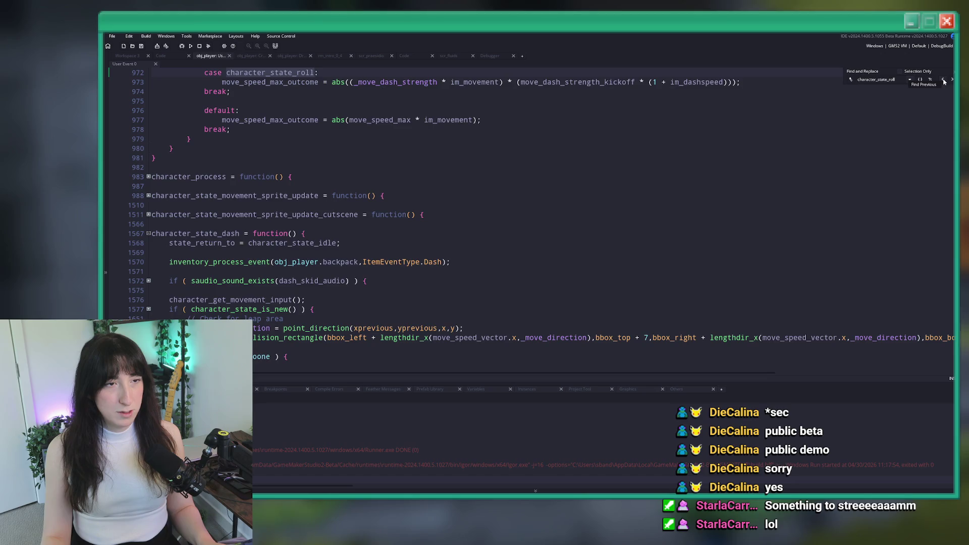
scroll(857, 157, "up", 2)
left_click(942, 78)
left_click(951, 80)
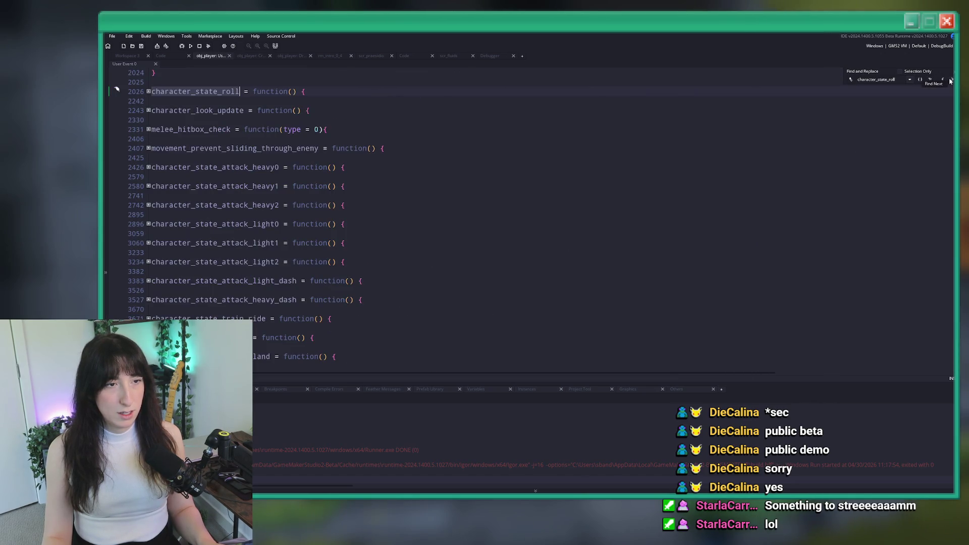
left_click(950, 79)
left_click(950, 79)
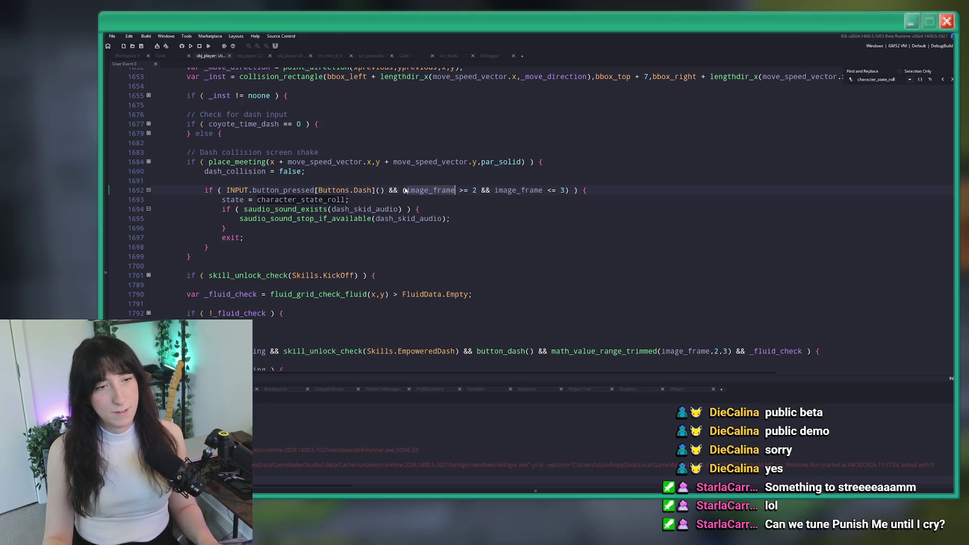
Step: Replace the line 1692 check with math_value_range(image_frame,2,6), fix the stray parenthesis, and rebuild
left_click(432, 189)
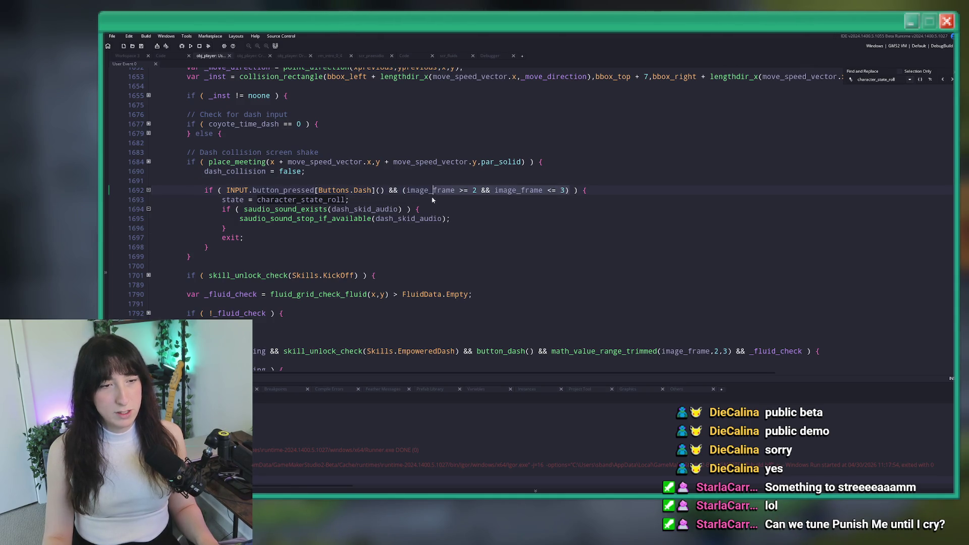
type("math_valu")
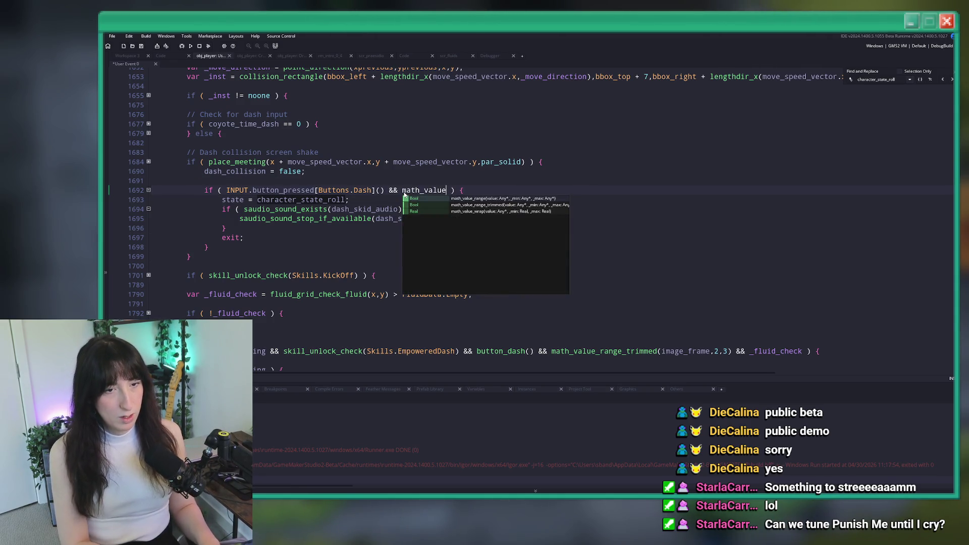
key("Return")
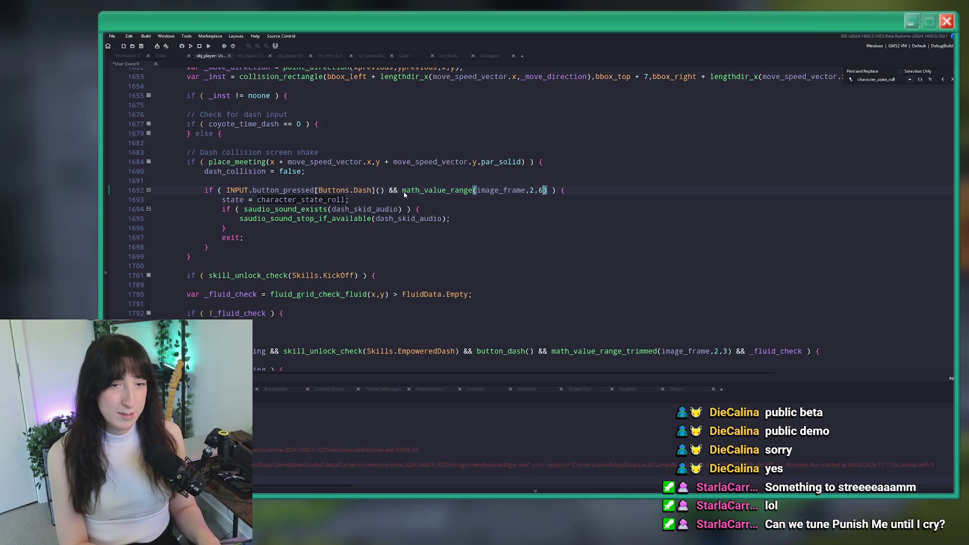
type(")")
key("F5")
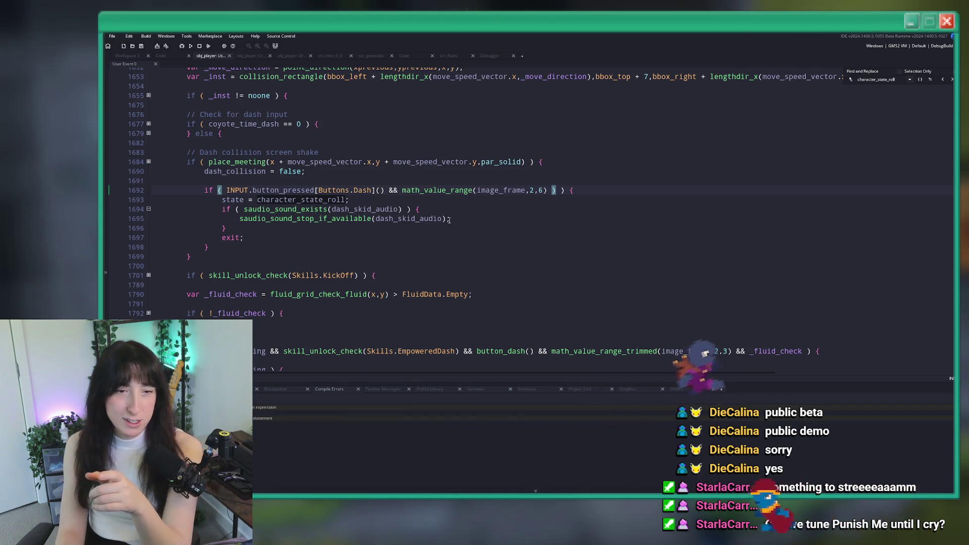
left_click(543, 191)
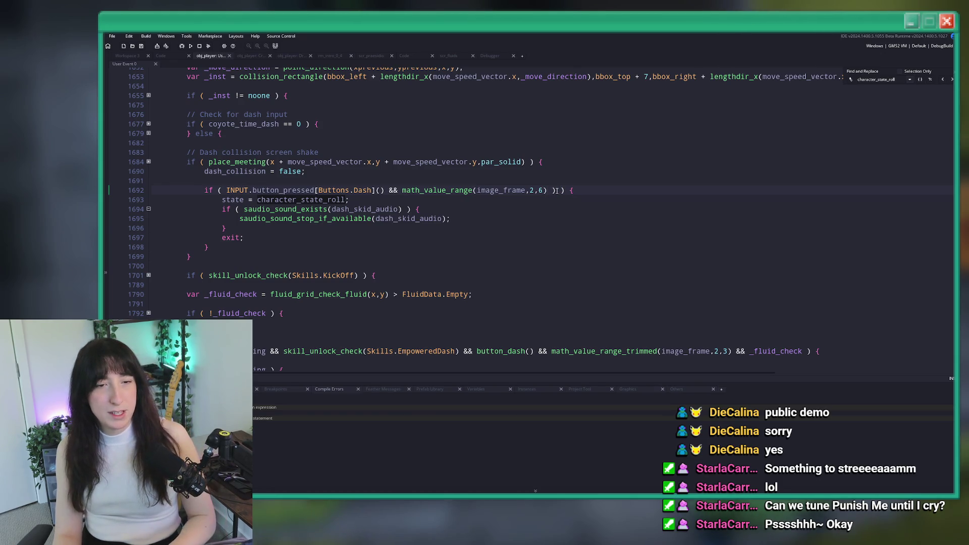
key("F5")
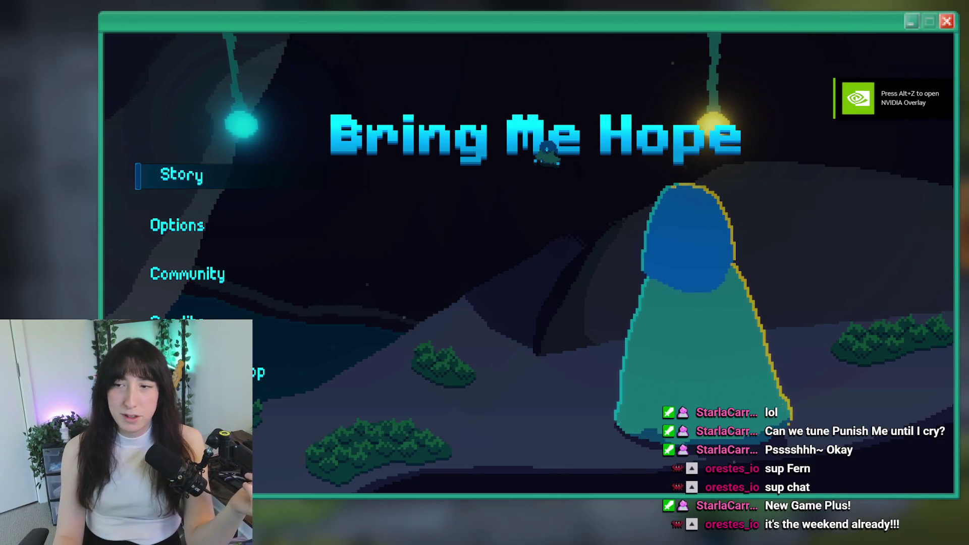
Step: Start Story mode and walk the character around the Void Landing teleporter
left_click(200, 166)
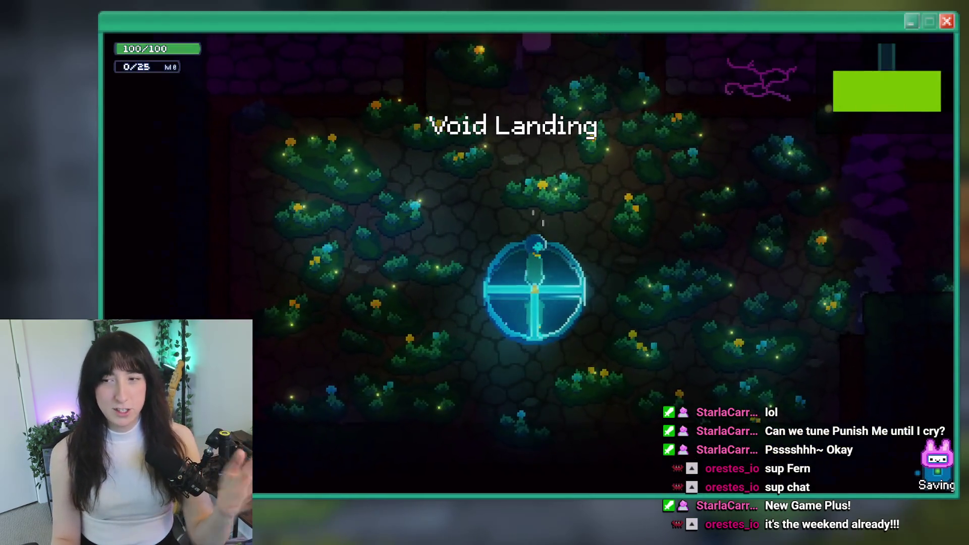
key("w")
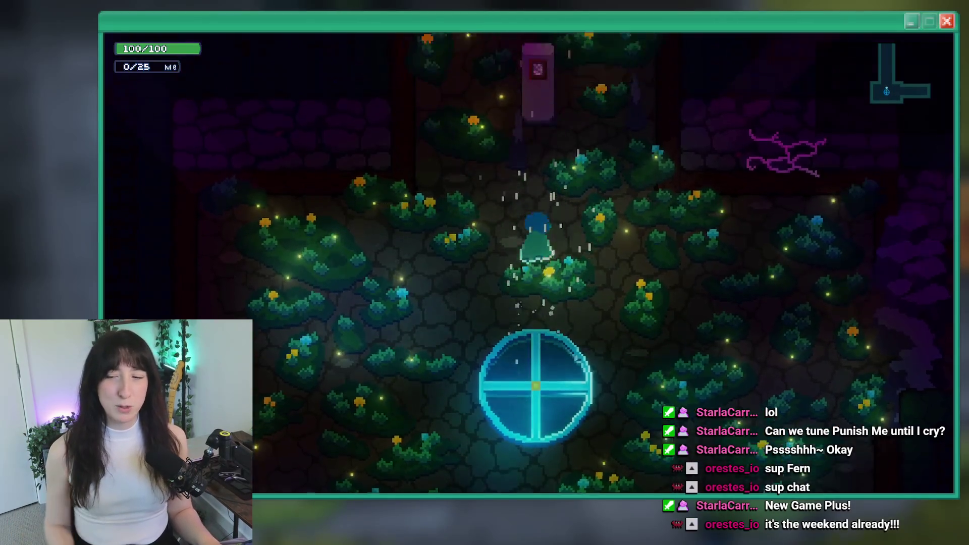
key("s")
key("d")
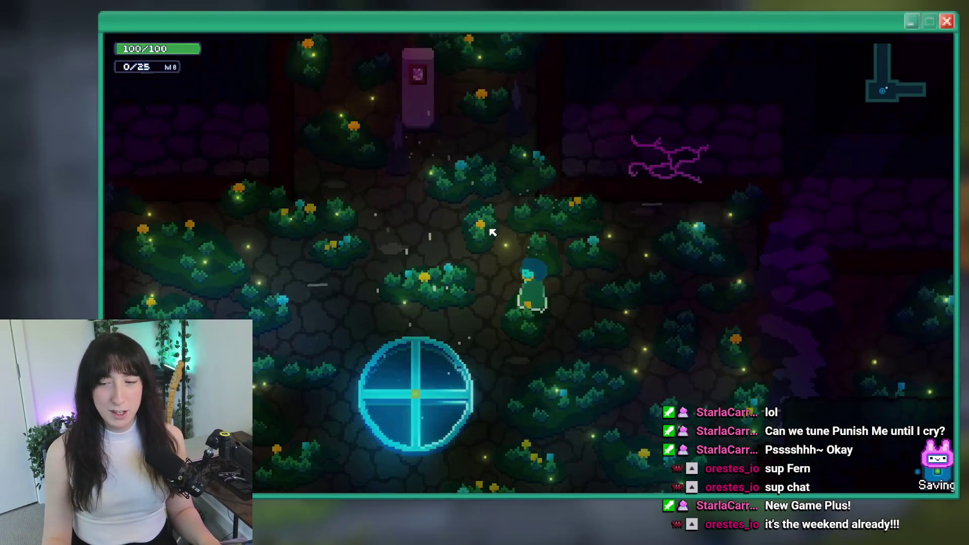
key("s")
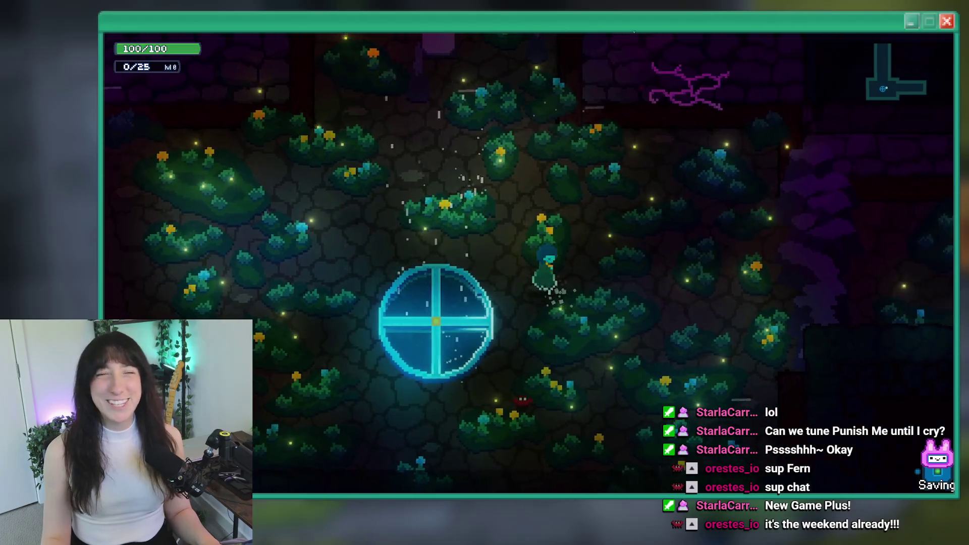
key("a")
key("s")
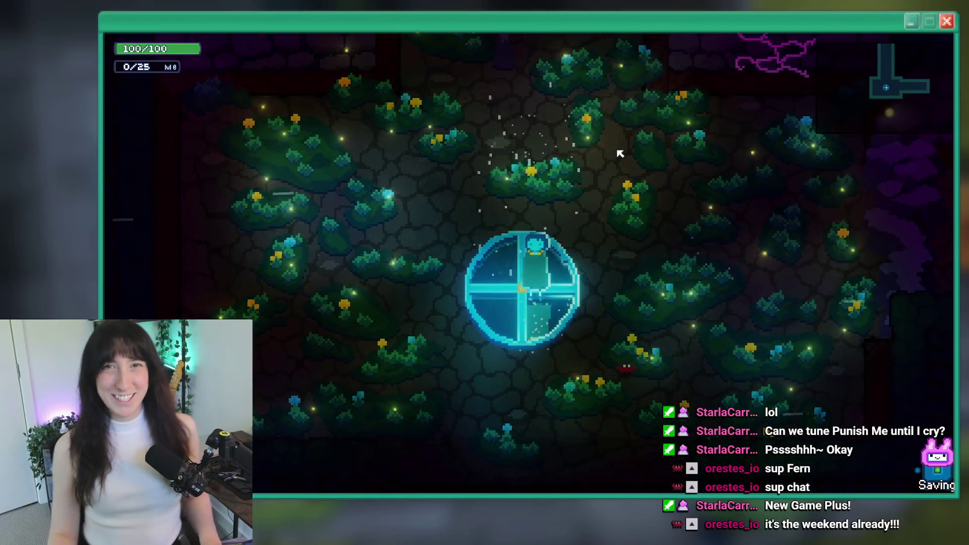
key("w")
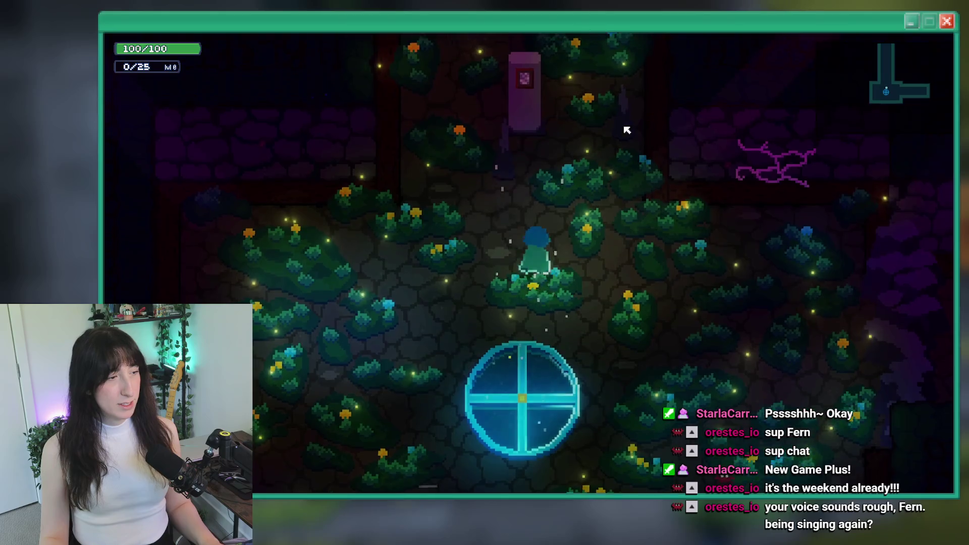
key("s")
key("a")
key("d")
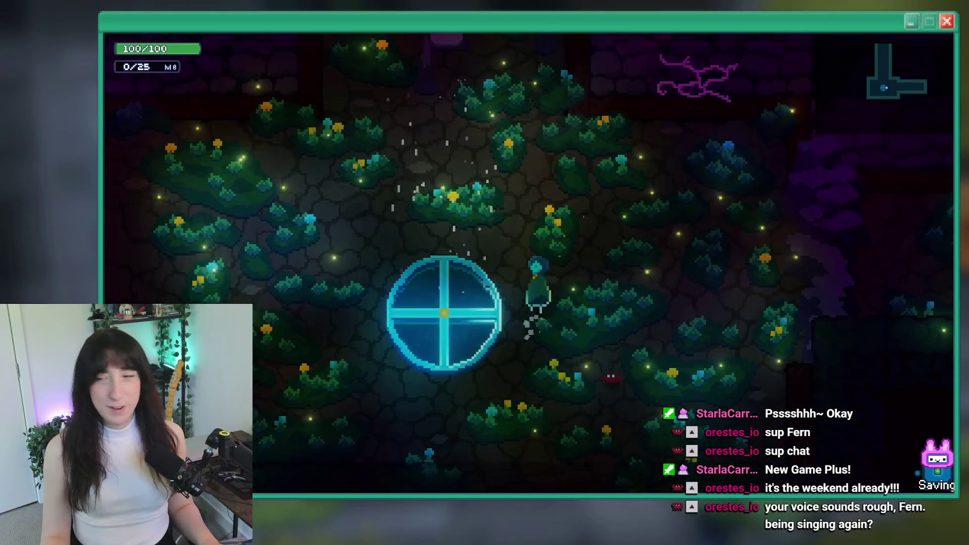
Step: Walk toward the pink pillar, dash left to test rolling, then close the game
key("d")
key("a")
key("w")
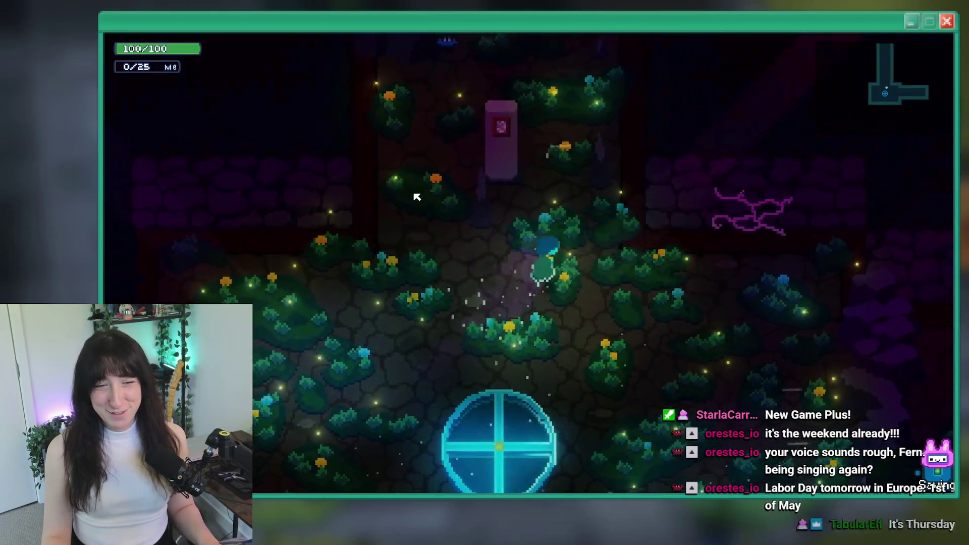
key("d")
key("a")
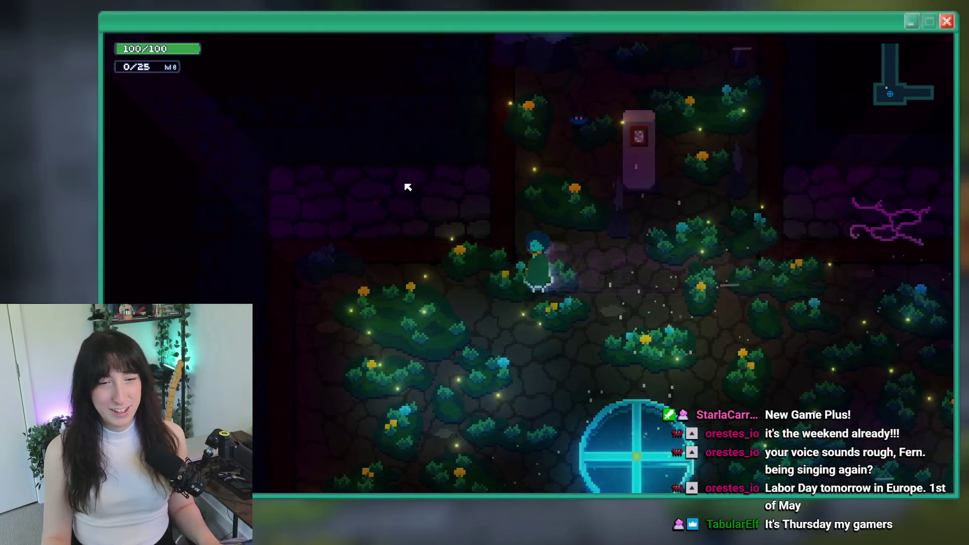
key("d")
key("s")
key("w")
key("a")
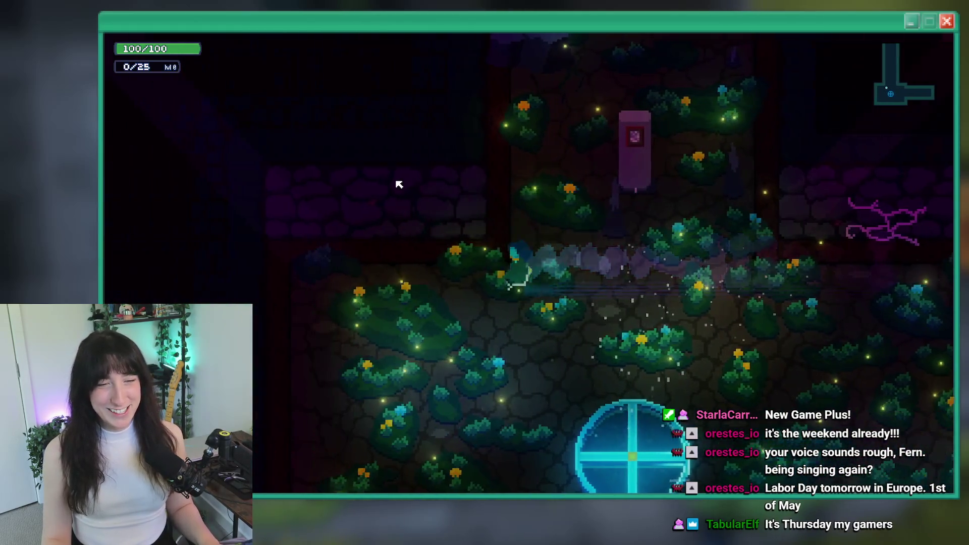
key("d")
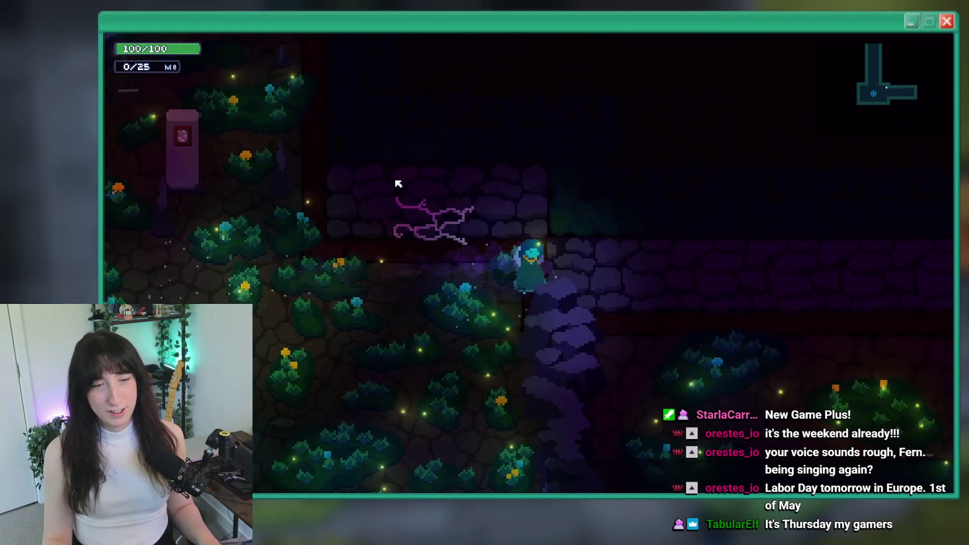
key("a")
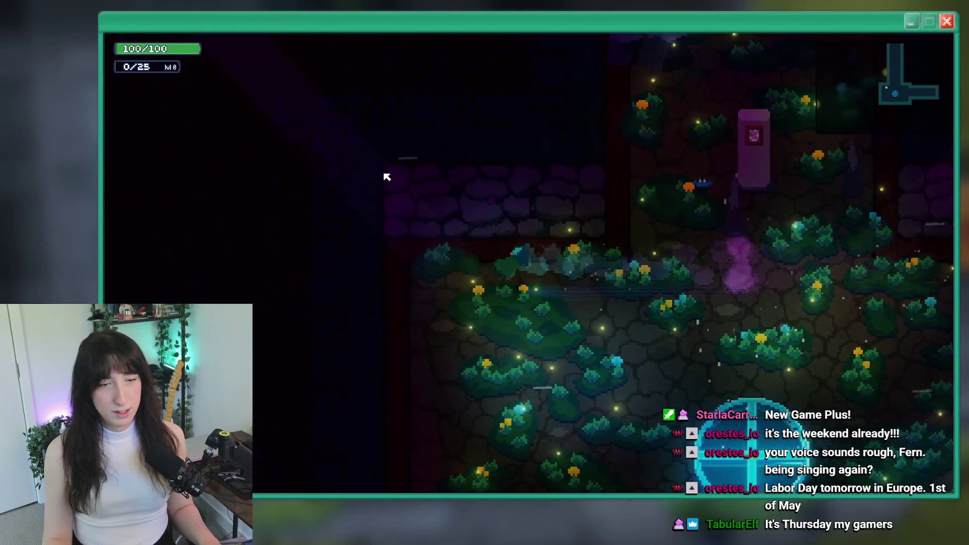
key("d")
key("Escape")
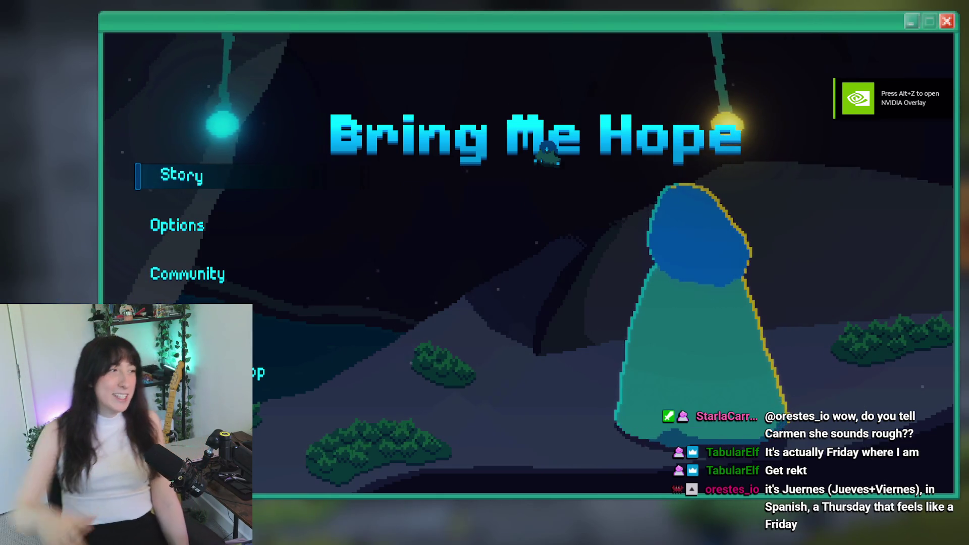
Step: Restart Story mode, retest movement around the clearing, and close the game
left_click(193, 182)
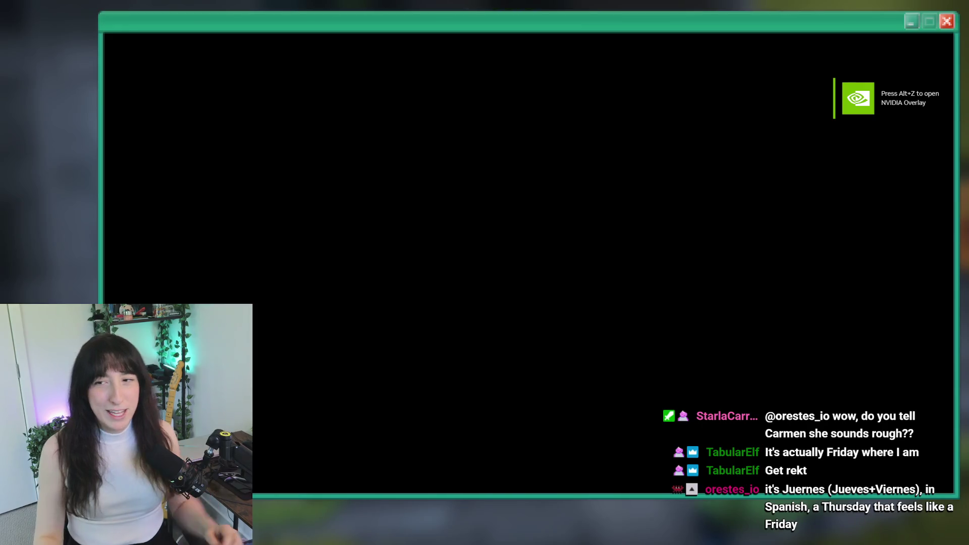
key("a")
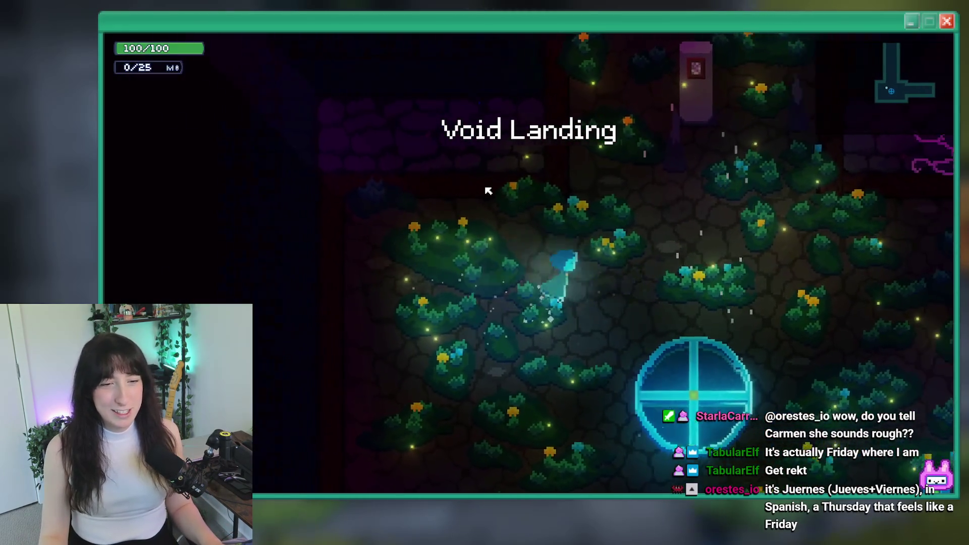
key("d")
key("a")
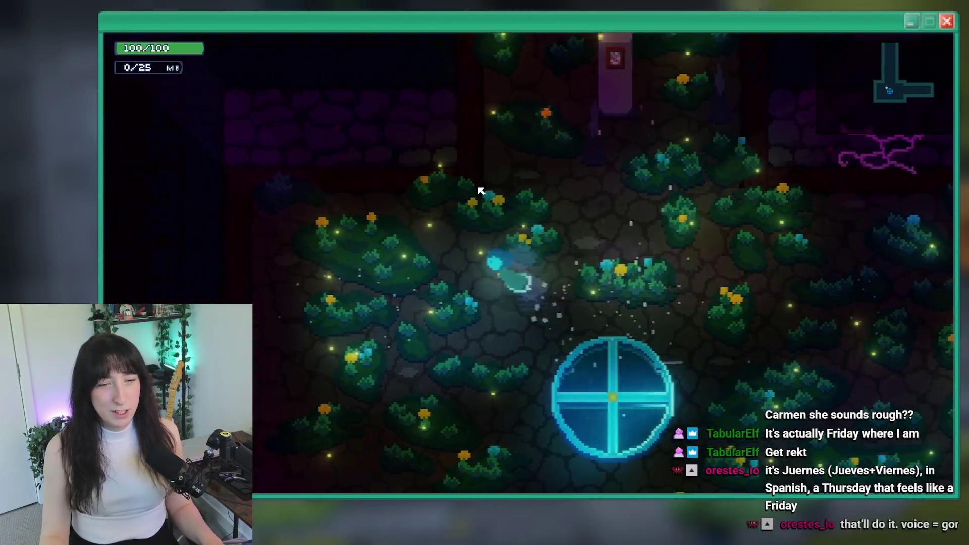
key("a")
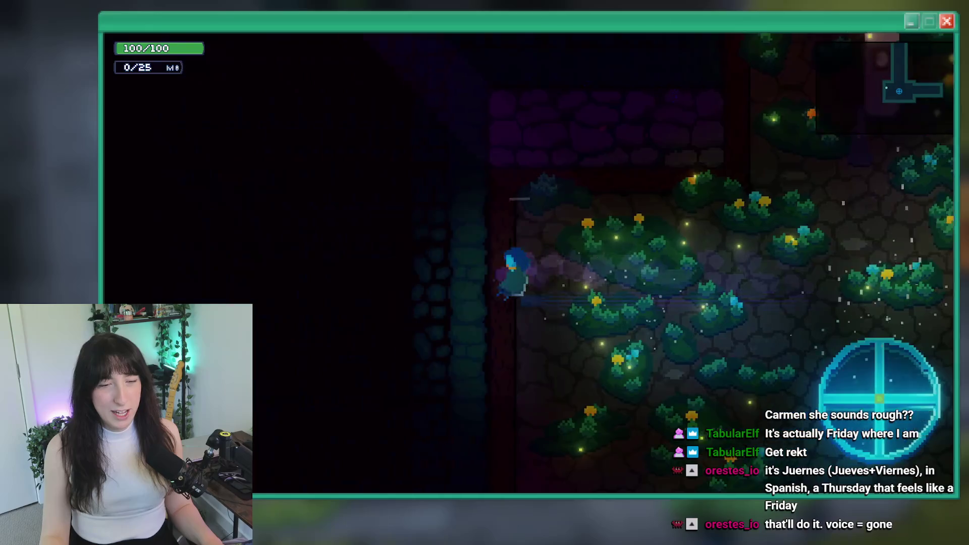
key("d")
key("w")
key("s")
key("d")
key("Escape")
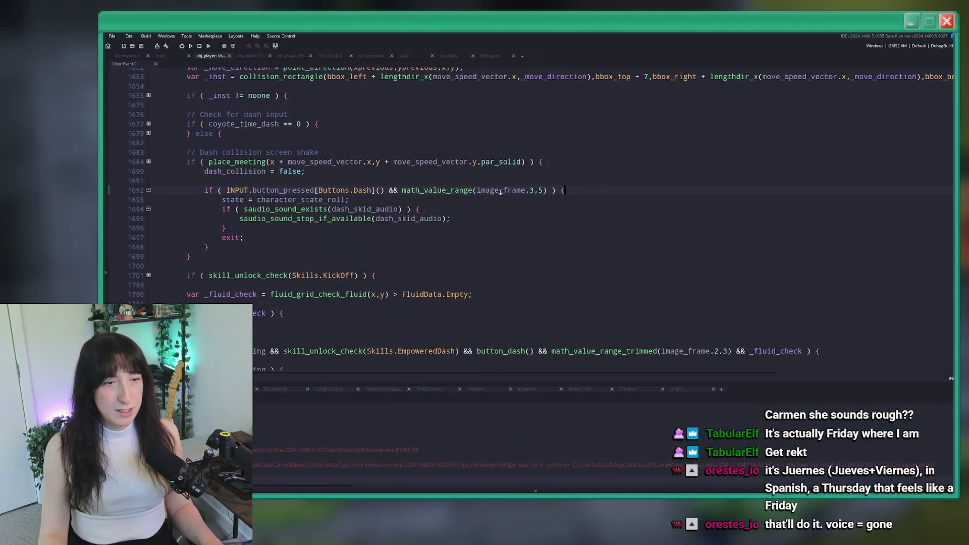
Step: Change the roll range on line 1692 to math_value_range(image_frame,3,8) and build the game
left_click(530, 190)
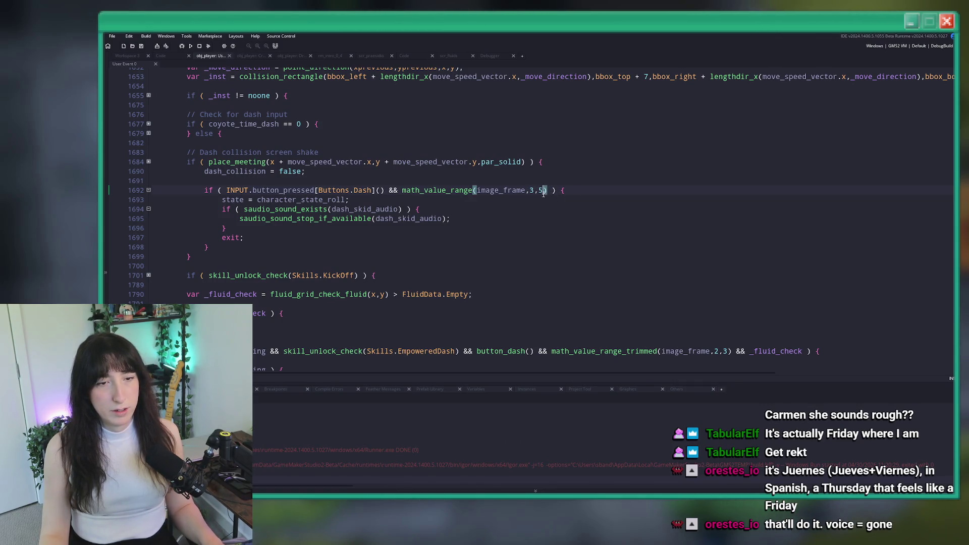
type("8")
key("End")
key("F5")
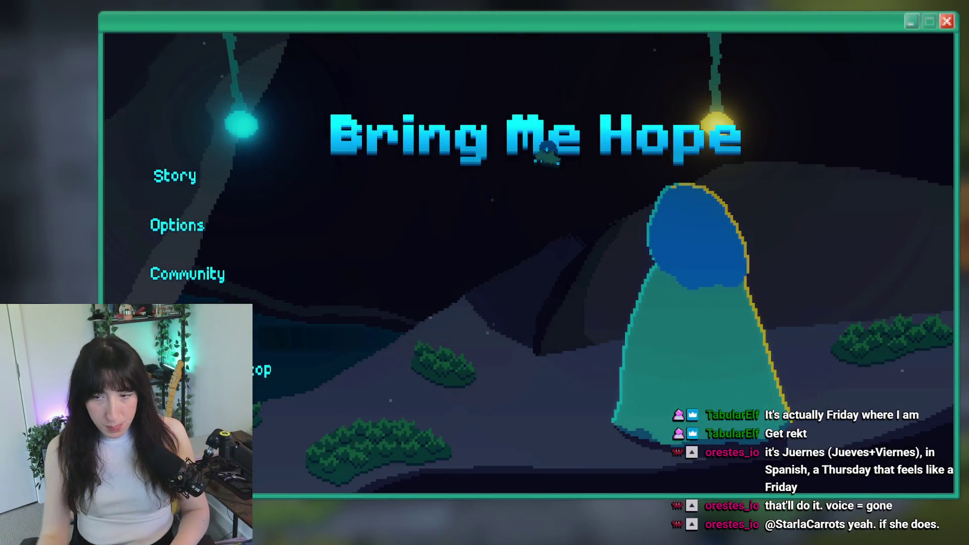
Step: Start Story mode, walk off the landing portal to test, then close the game
key("Return")
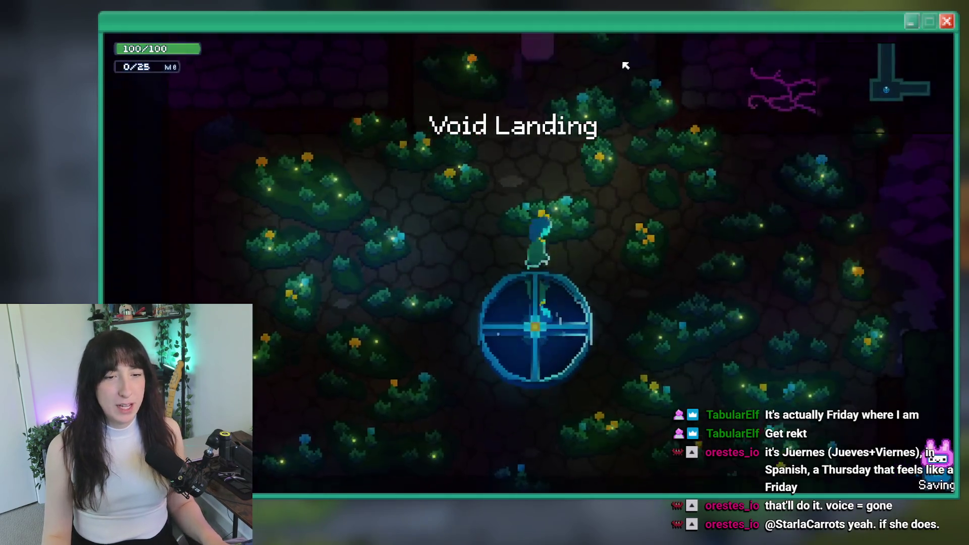
key("d")
key("a")
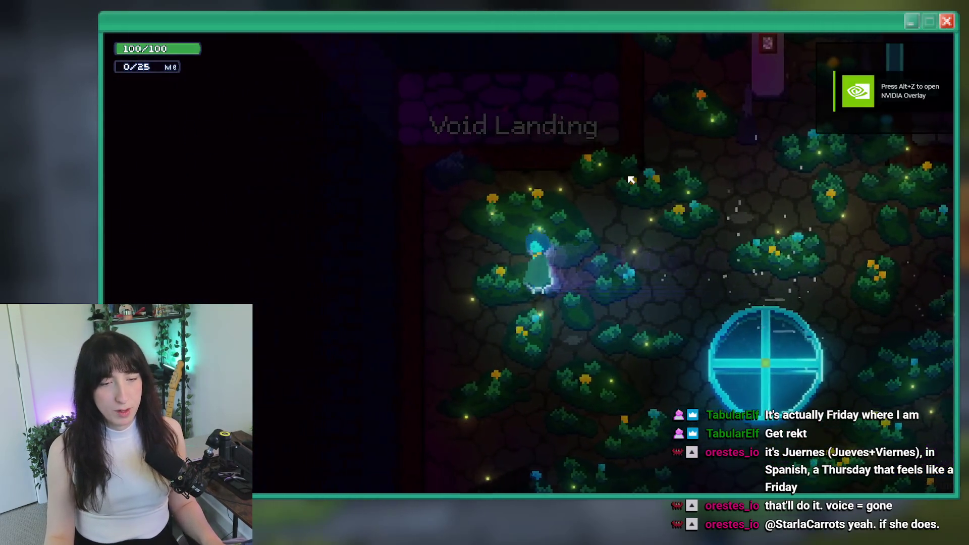
key("d")
key("Escape")
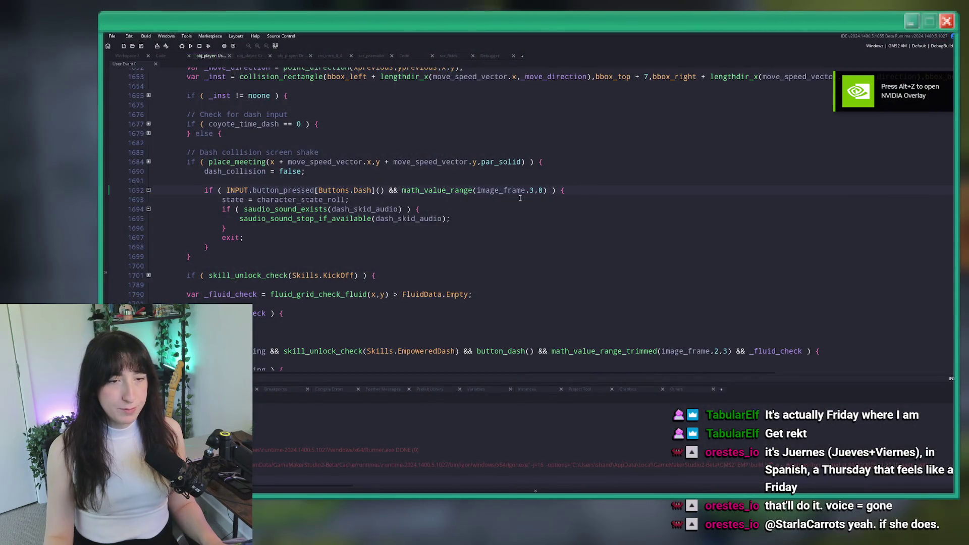
Step: Save and rebuild with the updated range so Bring Me Hope loads to its title screen
key("F5")
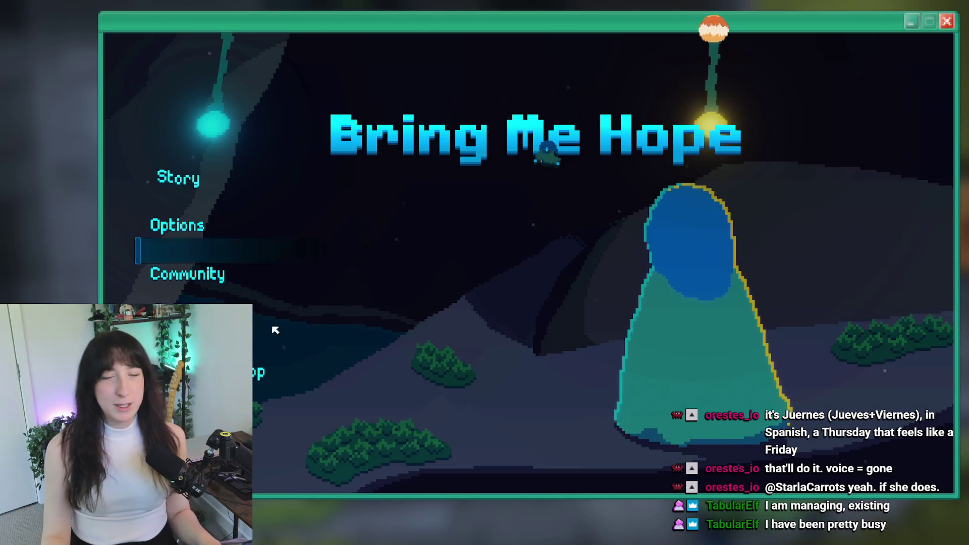
Step: Start Story mode, move left and right to test the dash, then close the game
left_click(190, 176)
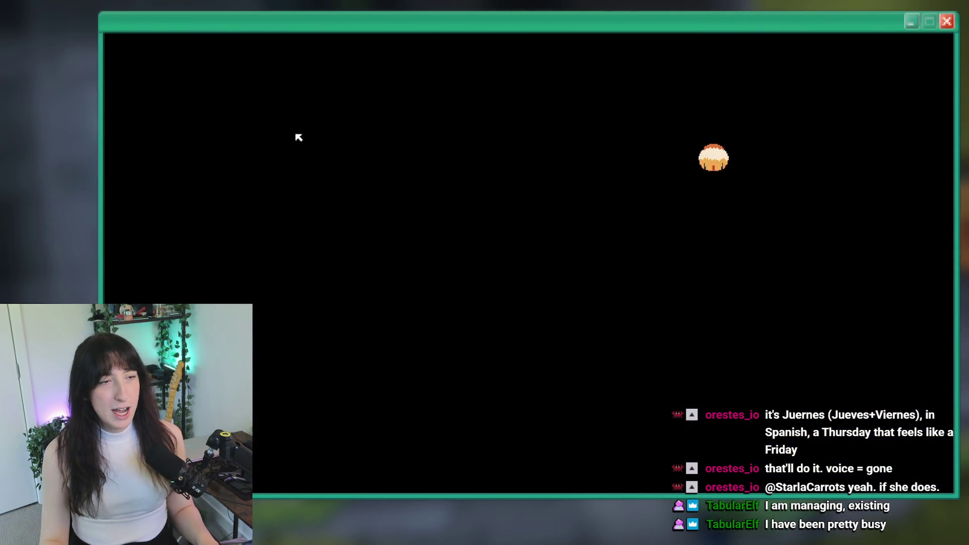
key("a")
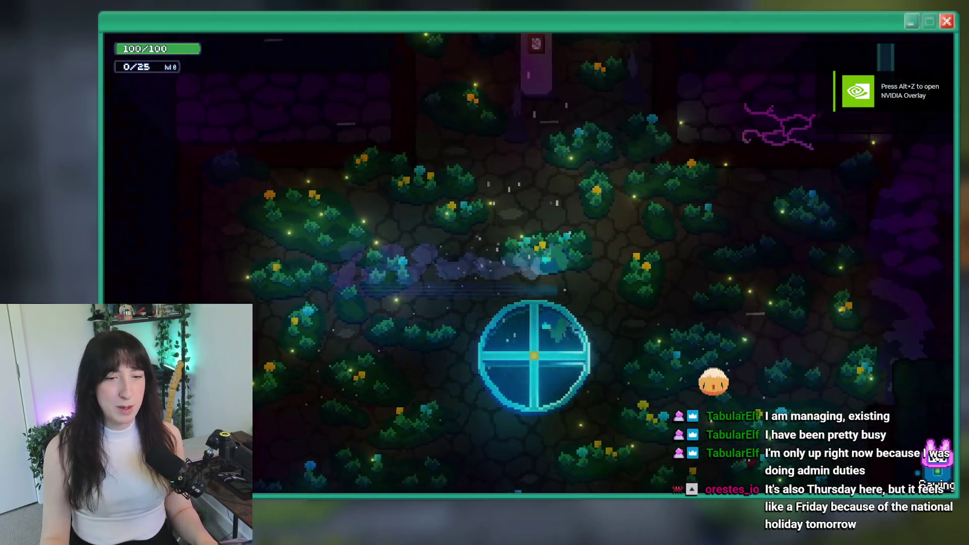
key("d")
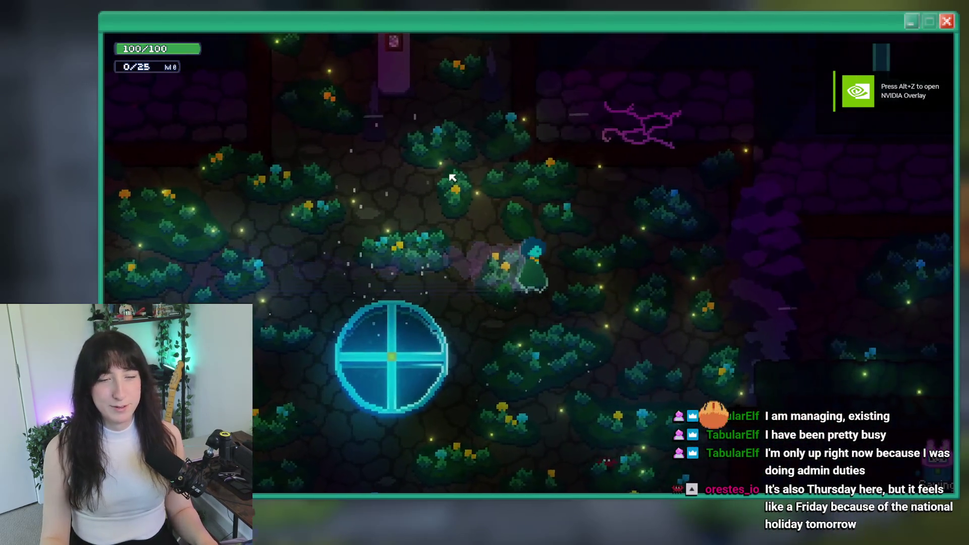
key("a")
key("Escape")
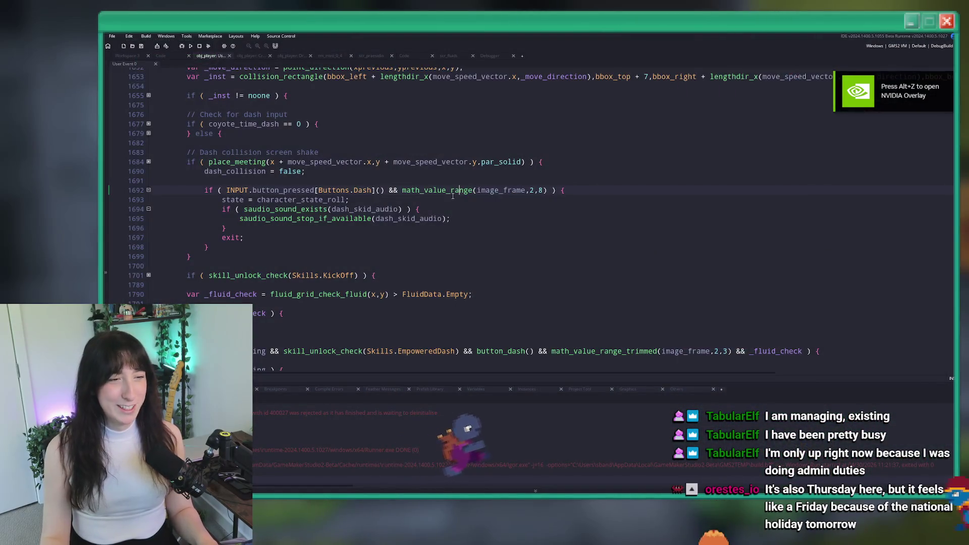
Step: Briefly expand and collapse the empowered dash block at line 1826
scroll(528, 167, "up", 2)
scroll(274, 258, "down", 4)
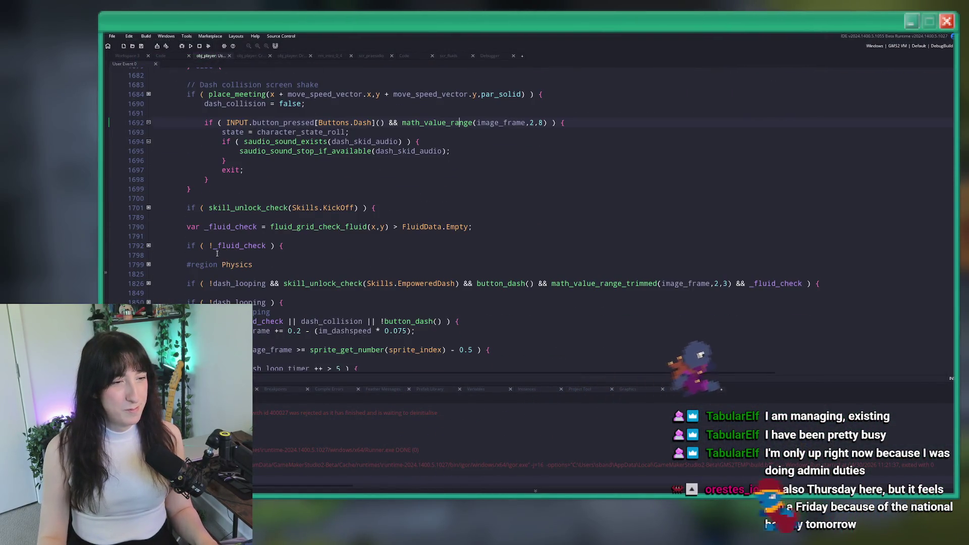
scroll(186, 240, "down", 3)
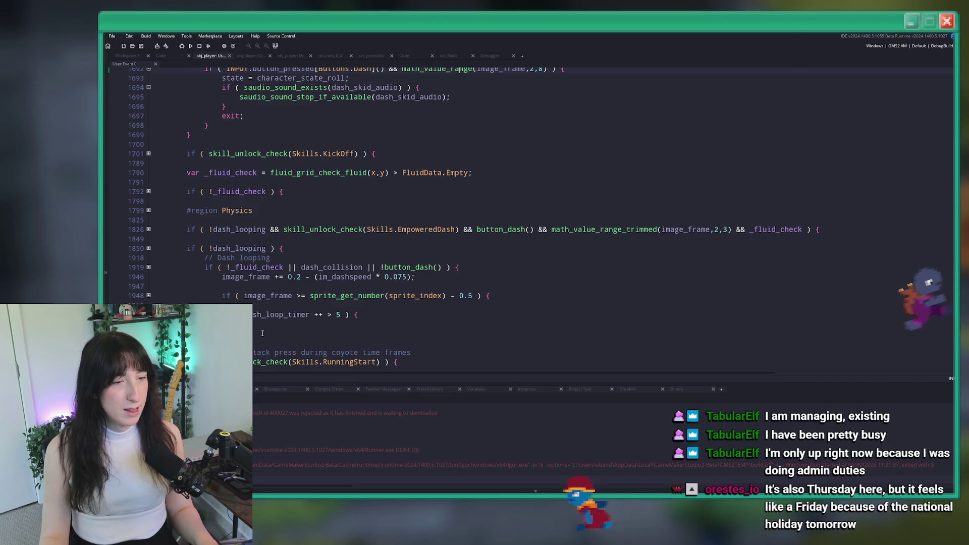
scroll(186, 240, "down", 2)
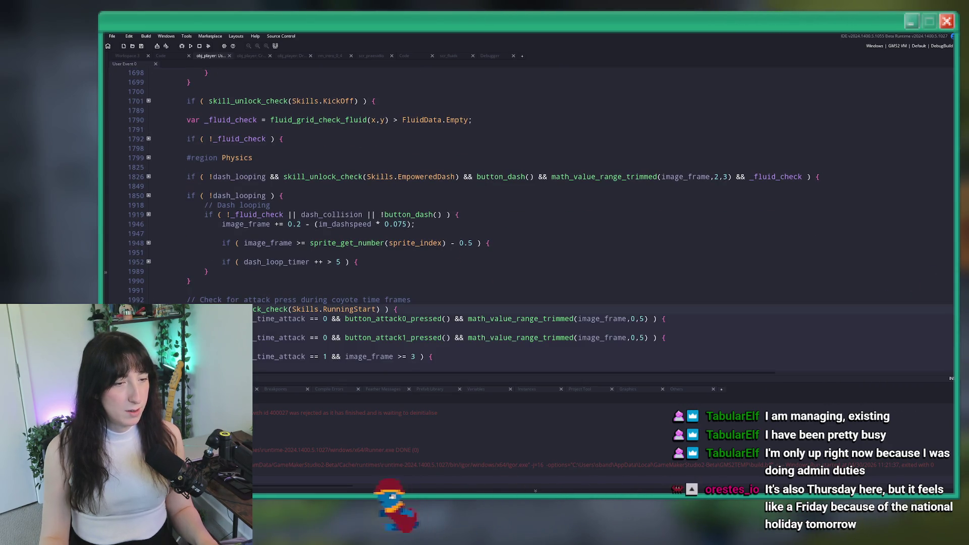
left_click(148, 176)
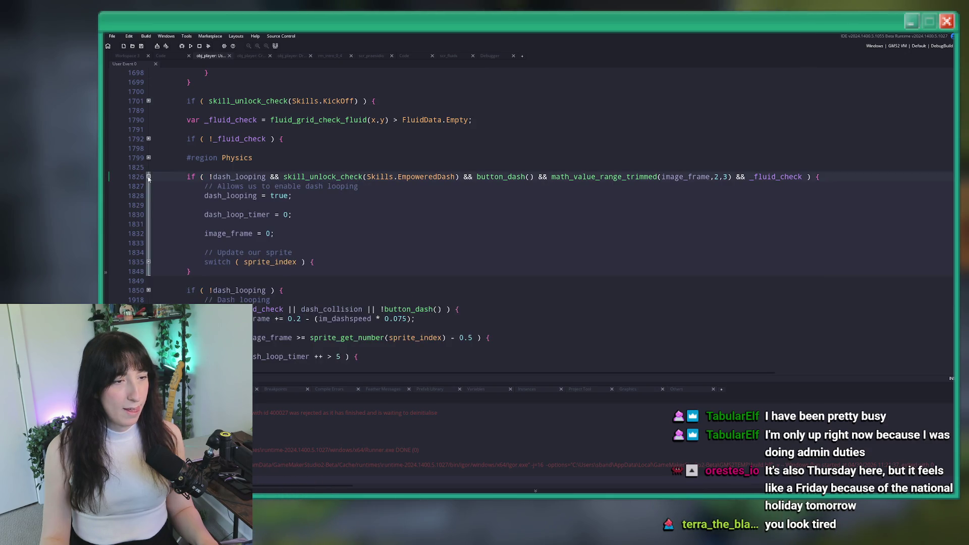
left_click(149, 177)
scroll(154, 232, "up", 4)
scroll(154, 232, "up", 5)
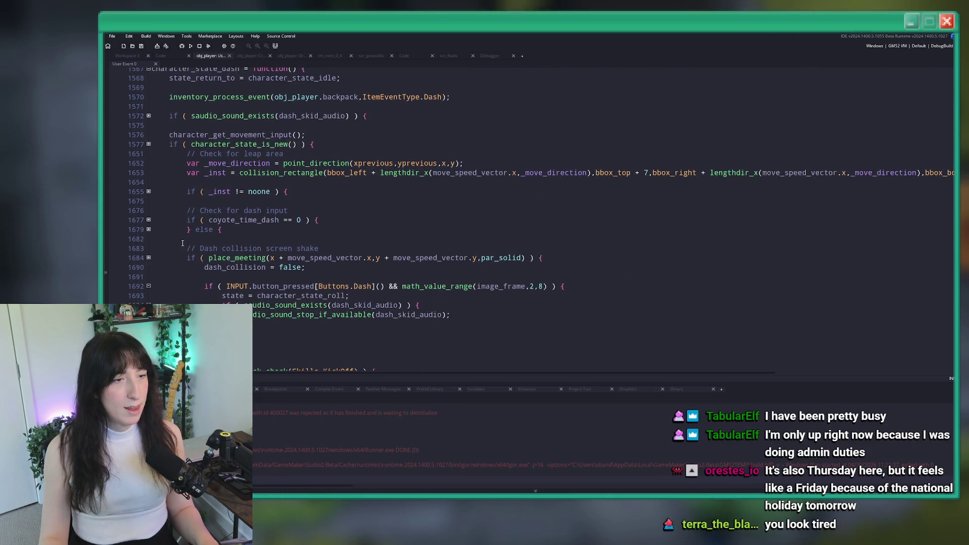
scroll(152, 207, "up", 3)
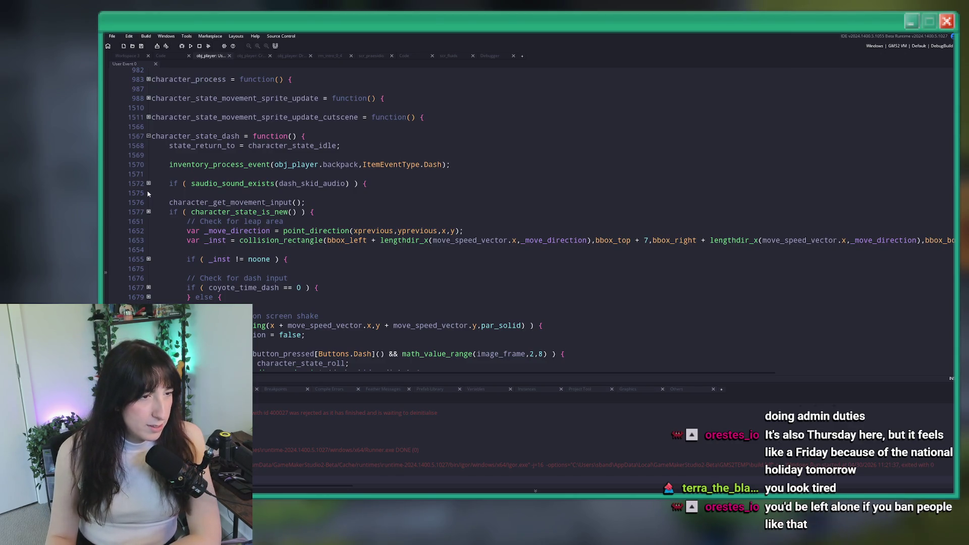
Step: Expand the new-dash setup block at line 1577 and locate where dash_skid_played resets
left_click(149, 211)
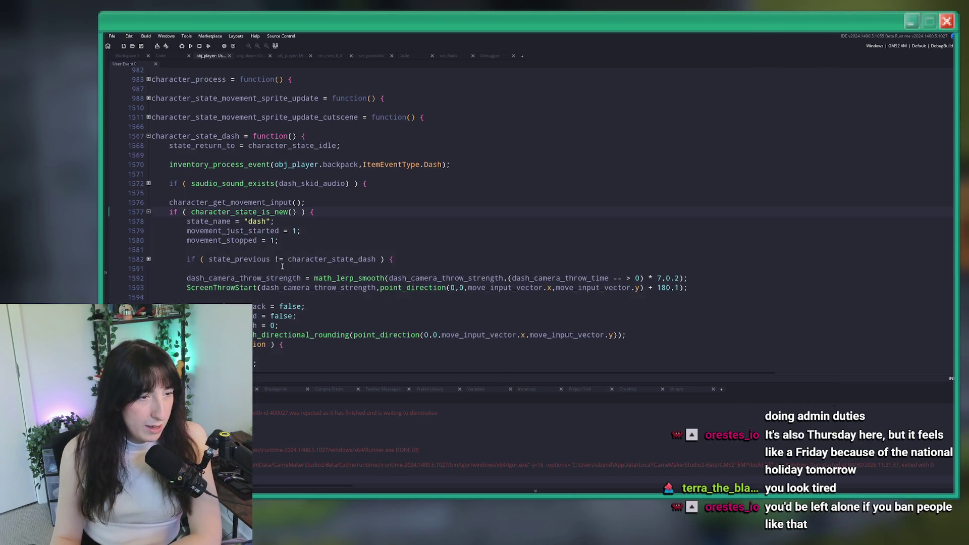
left_click(243, 231)
scroll(227, 230, "down", 3)
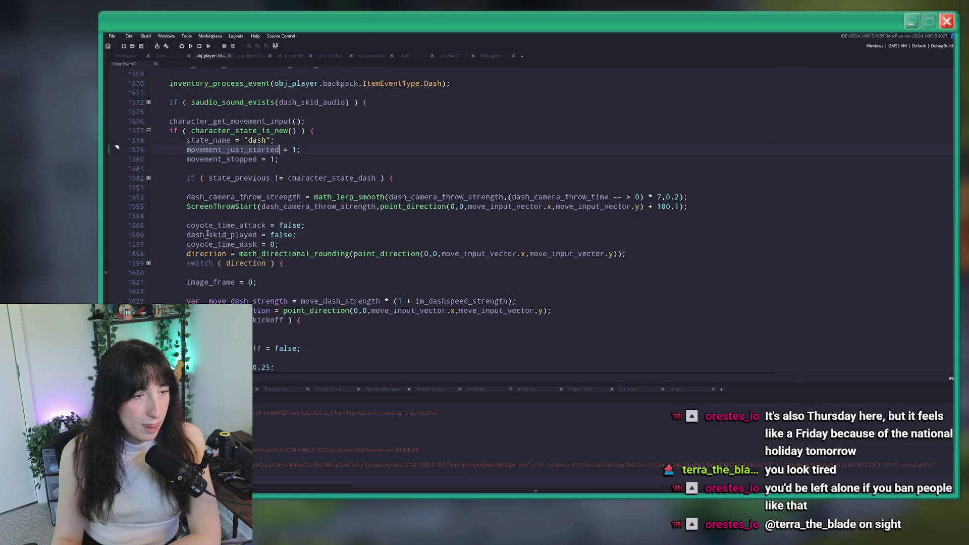
left_click(148, 263)
left_click(149, 263)
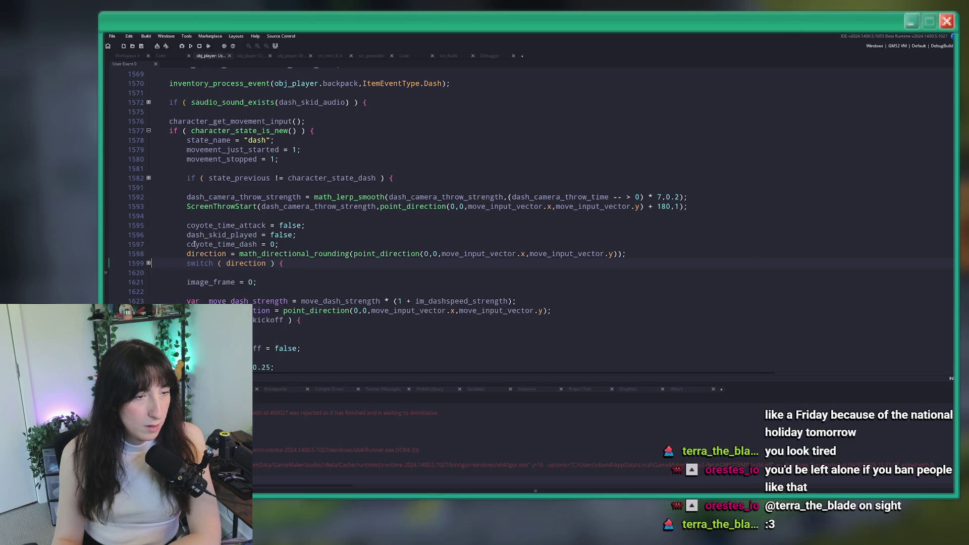
left_click(116, 234)
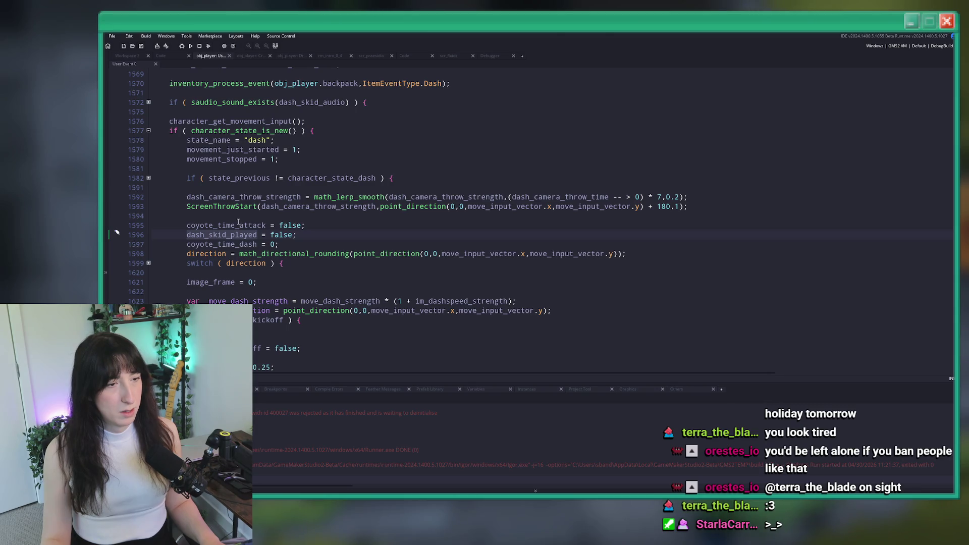
scroll(249, 183, "down", 10)
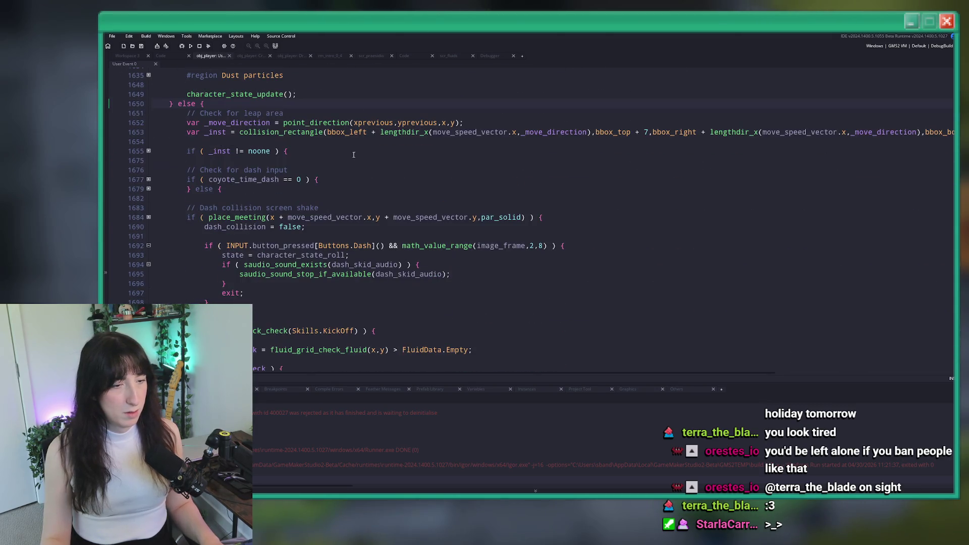
scroll(313, 202, "up", 6)
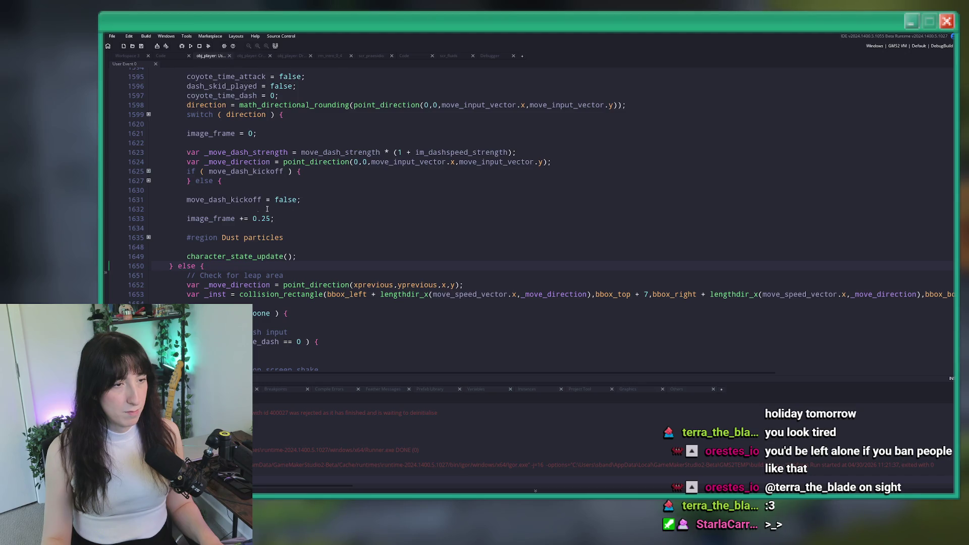
scroll(276, 208, "up", 2)
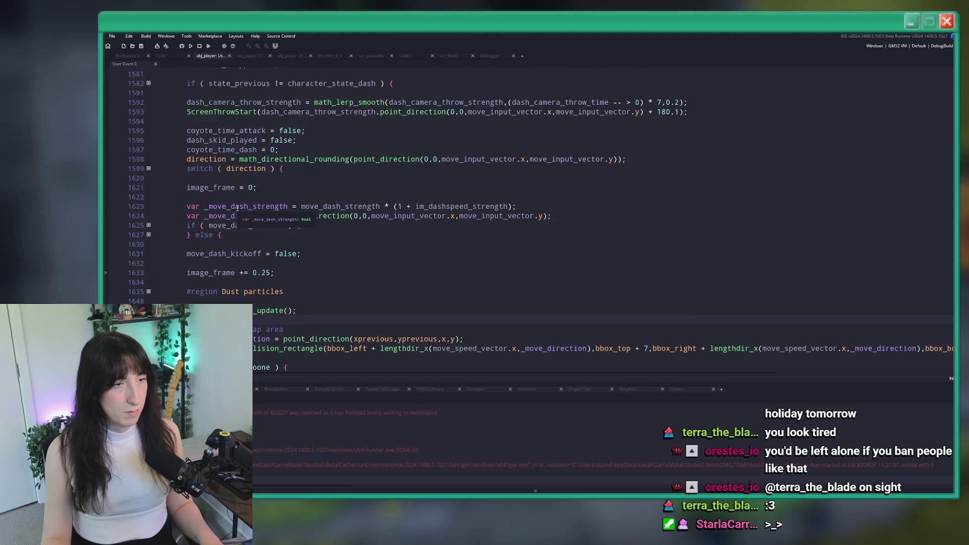
Step: Expand the kickoff and else branches at lines 1625 and 1627 to inspect move_speed_vector and image_frame
left_click(148, 225)
left_click(148, 244)
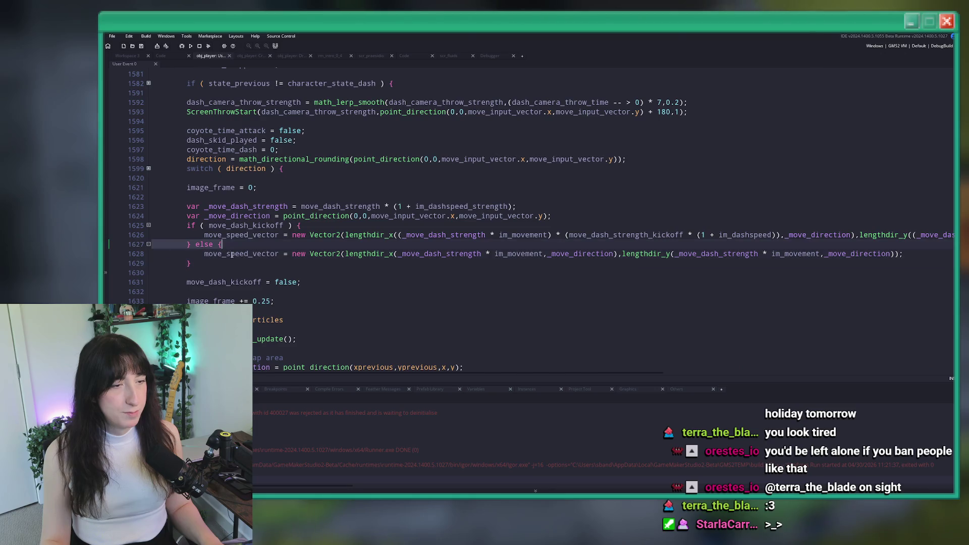
left_click(220, 253)
scroll(150, 224, "down", 4)
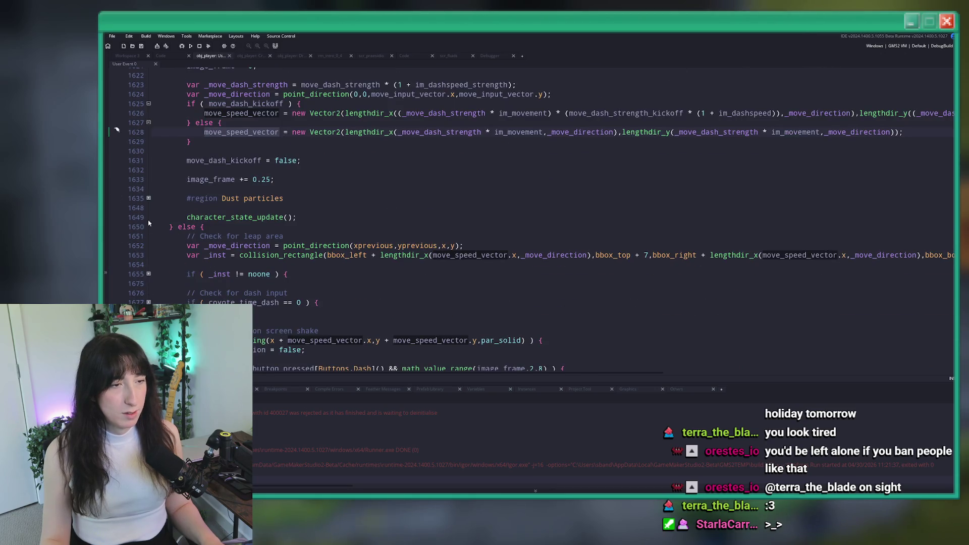
left_click(149, 198)
left_click(149, 198)
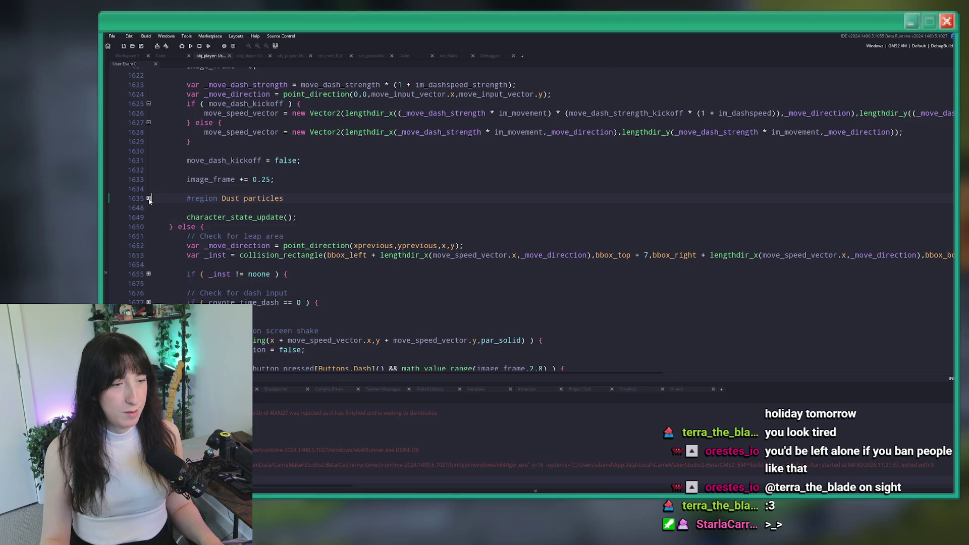
scroll(150, 200, "down", 3)
double_click(218, 97)
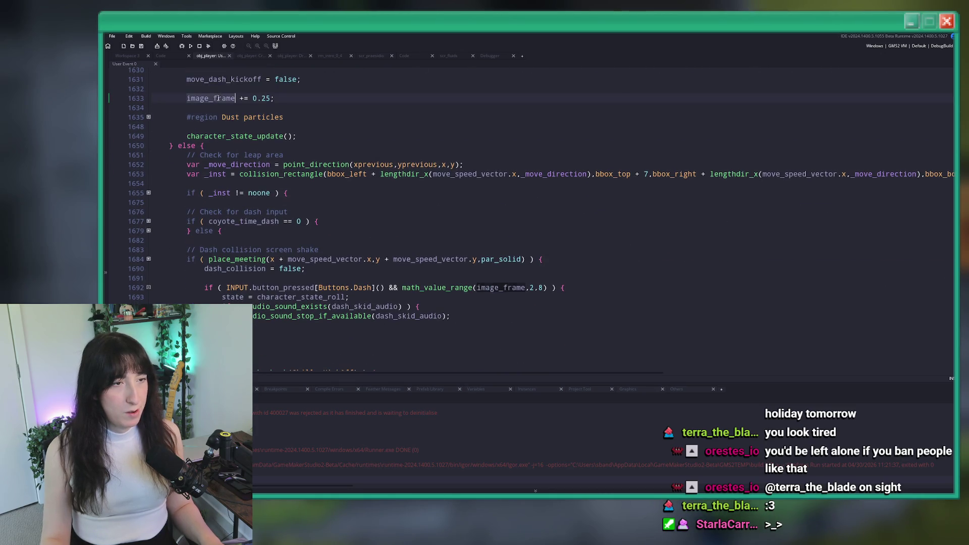
scroll(218, 98, "up", 15)
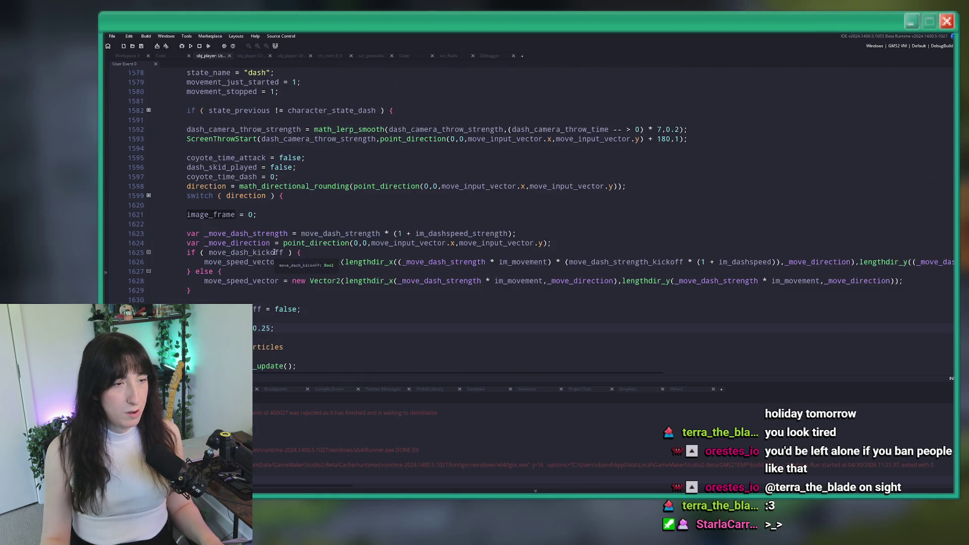
scroll(275, 252, "down", 17)
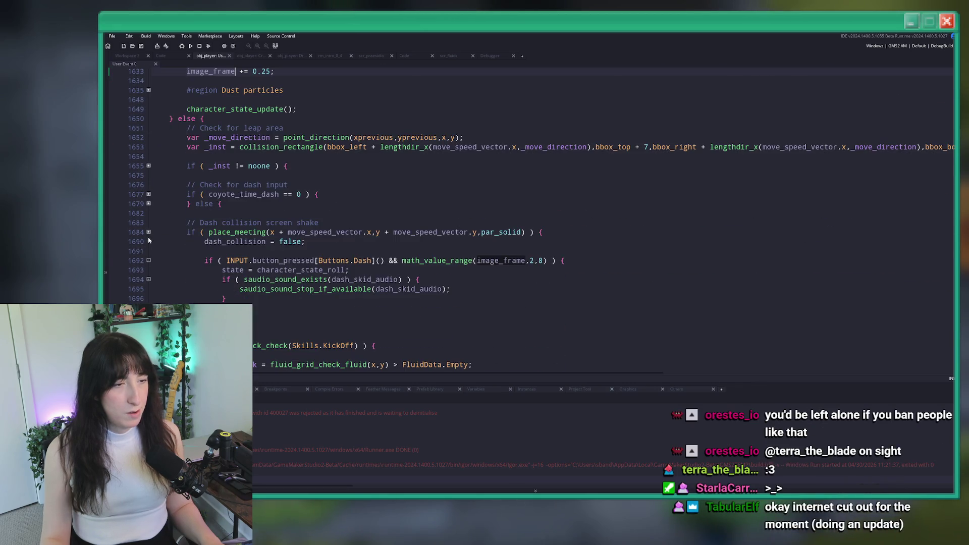
left_click(149, 194)
Step: Expand the dash input check (1677), coyote countdown (1679) and leap area block and loop (1655–1656)
left_click(149, 195)
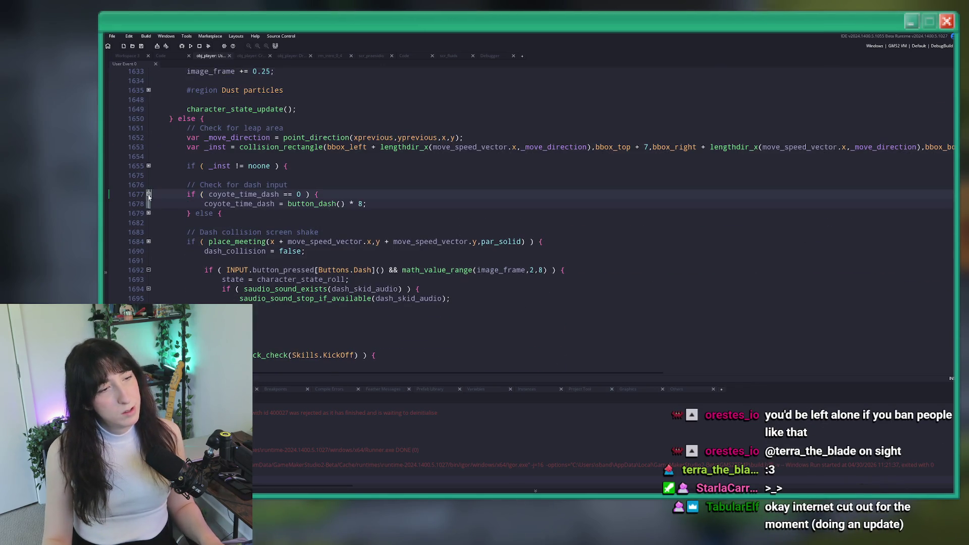
left_click(148, 213)
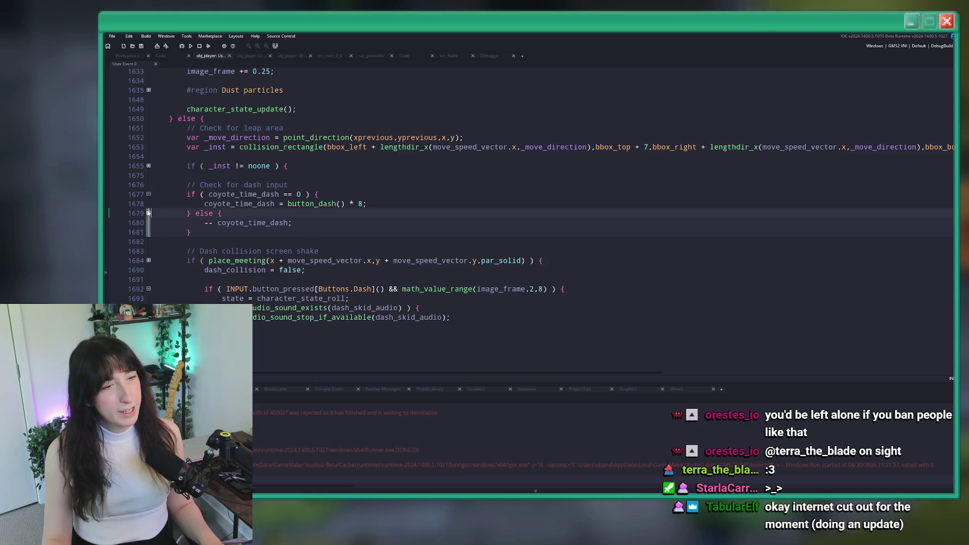
left_click(149, 166)
left_click(148, 176)
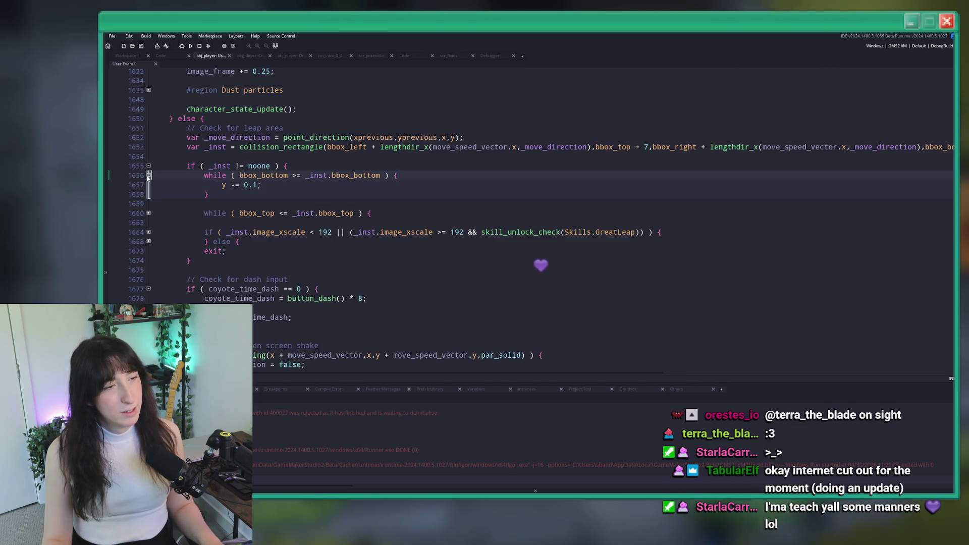
scroll(246, 251, "down", 12)
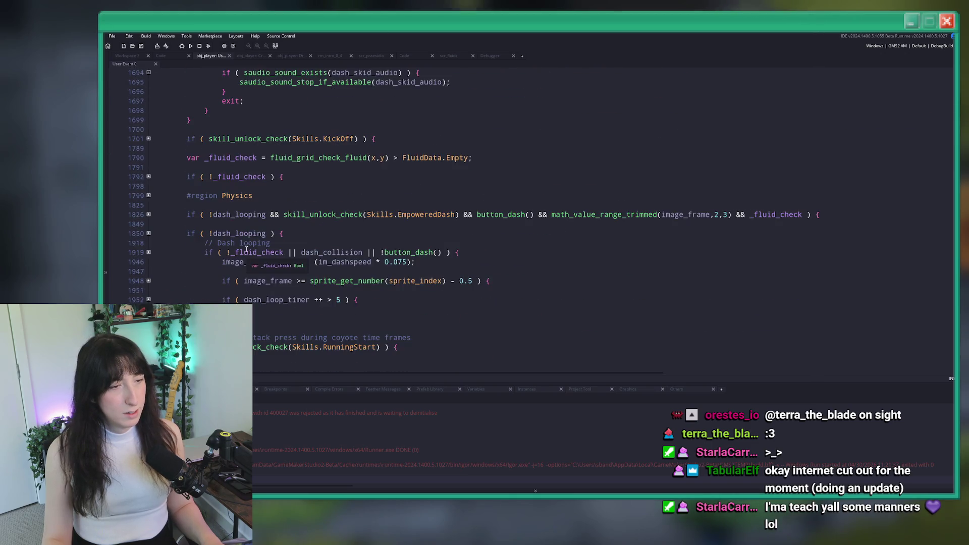
scroll(246, 251, "up", 5)
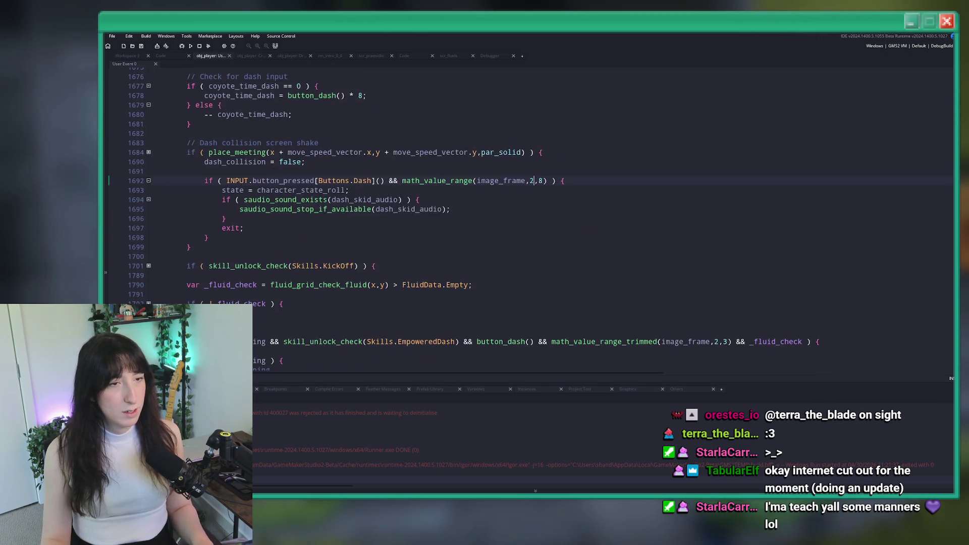
scroll(315, 207, "up", 2)
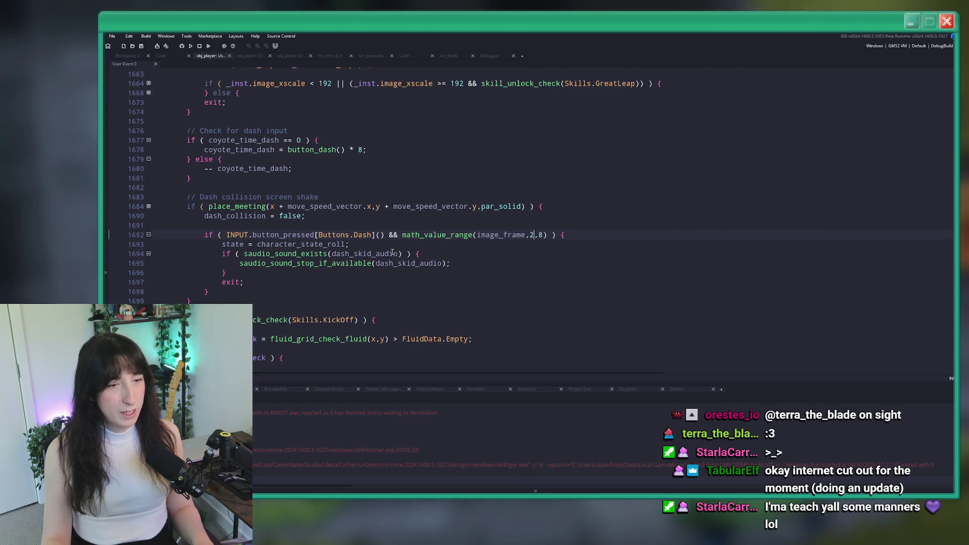
mouse_move(330, 246)
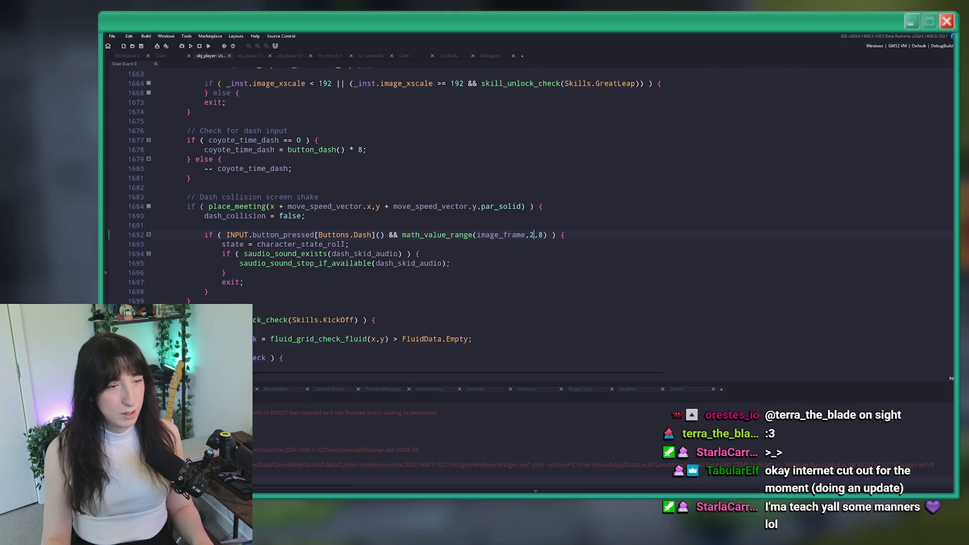
left_click(411, 246)
Step: Replace math_value_range(image_frame,2,8) on line 1692 with dash_skid_played and run the build
left_click_drag(402, 234, 546, 235)
type("dash_skid_played")
key("F5")
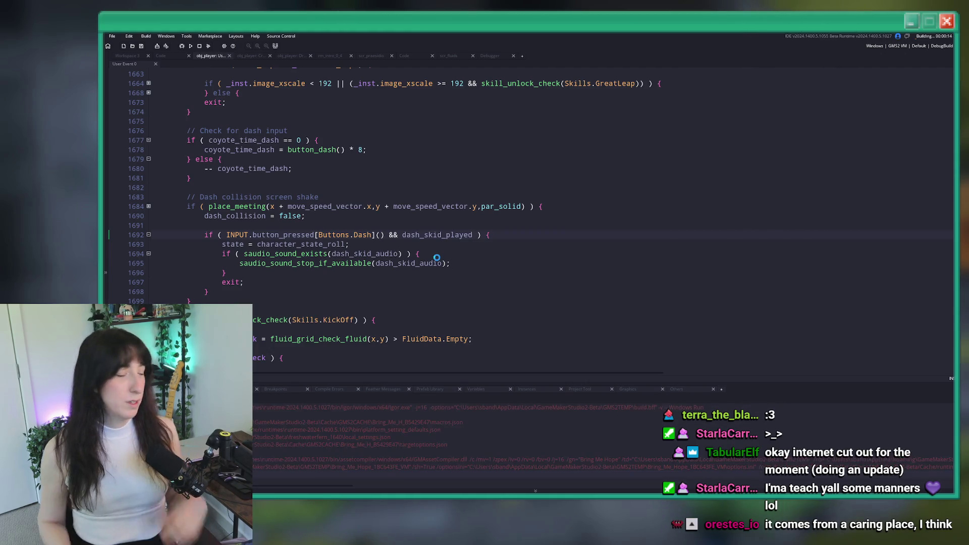